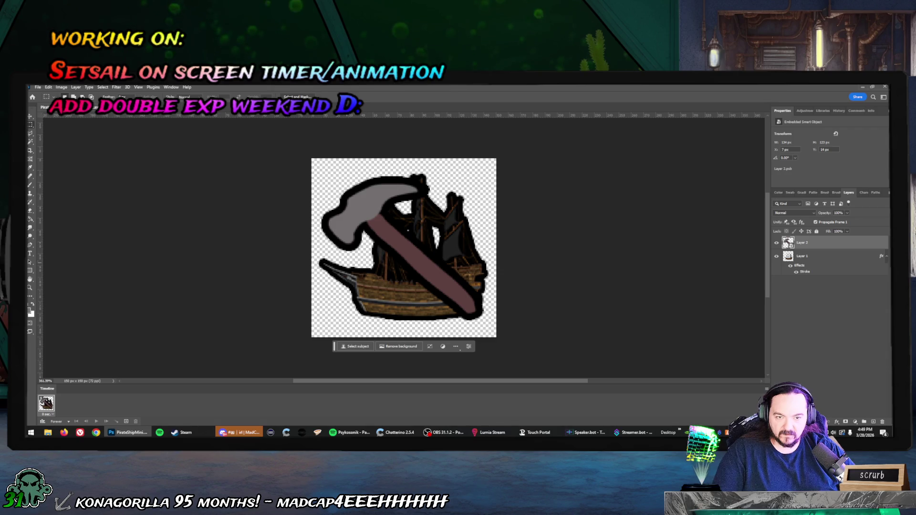
Free Transform the hammer layer, rotating it upright and moving it over the ship's right side.
right_click(403, 251)
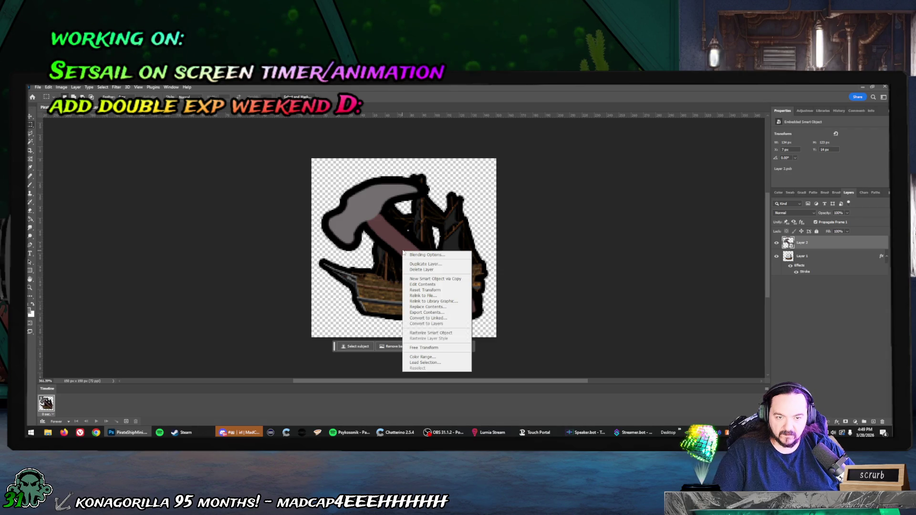
click(417, 349)
mouse_move(313, 167)
mouse_down()
mouse_move(386, 149)
mouse_move(349, 149)
mouse_up()
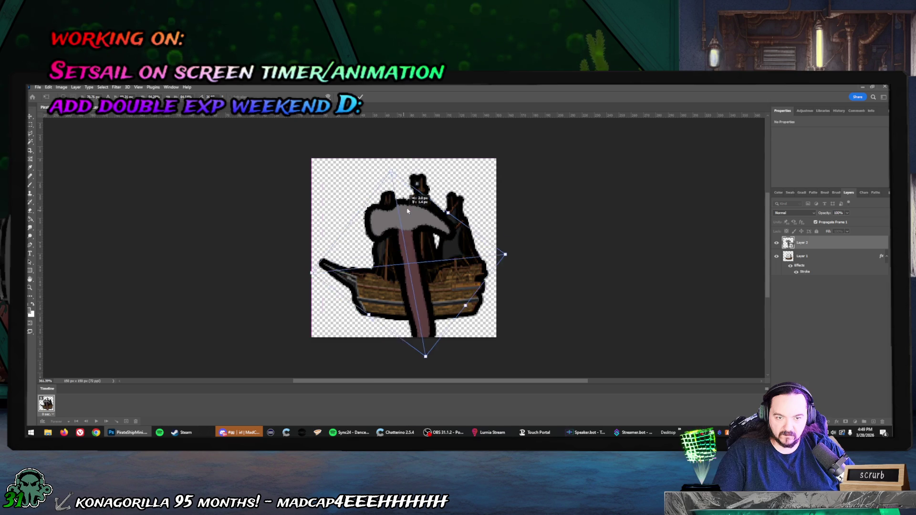
mouse_move(398, 173)
mouse_down()
mouse_move(432, 195)
mouse_move(437, 185)
mouse_up()
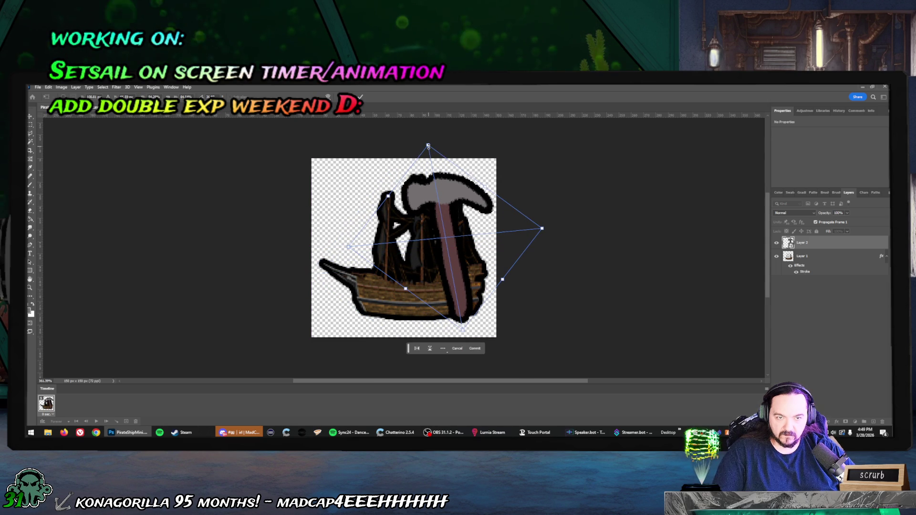
drag(428, 147, 437, 192)
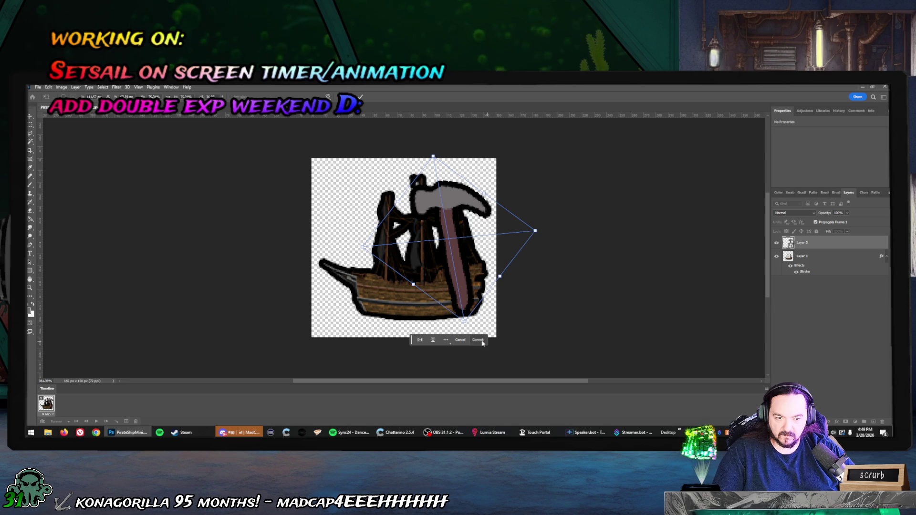
key(Return)
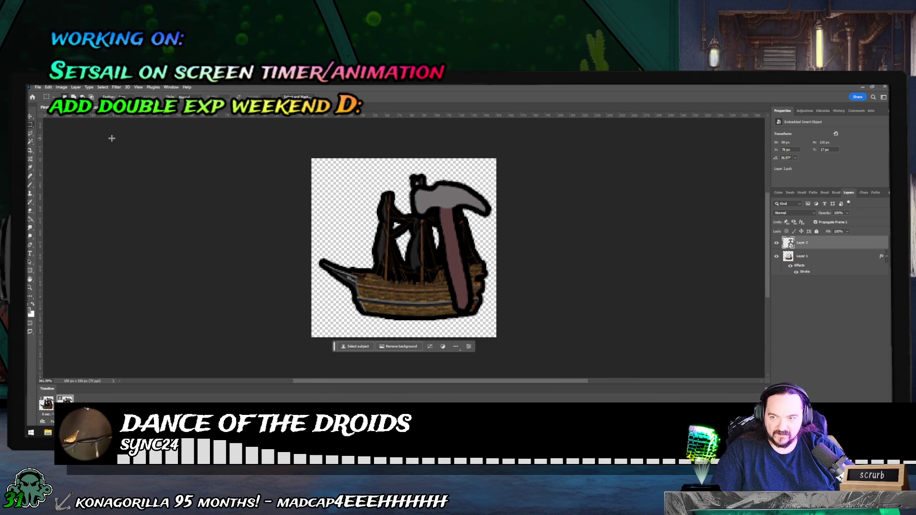
Free Transform the hammer to tilt it diagonally and move it down-left across the ship.
right_click(447, 227)
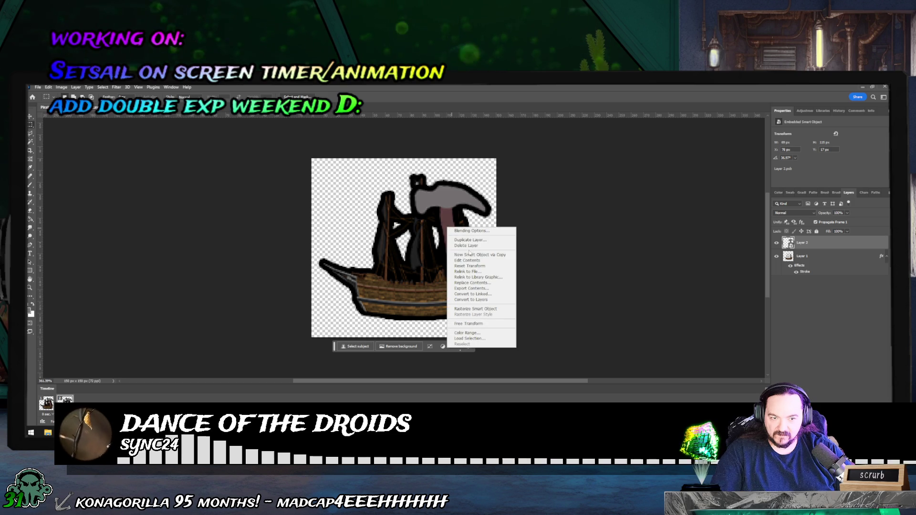
click(444, 192)
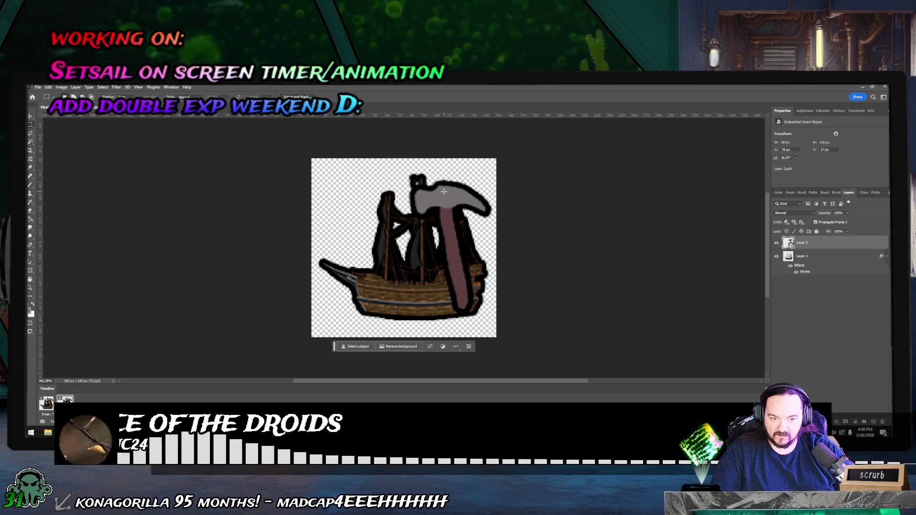
right_click(444, 191)
click(453, 245)
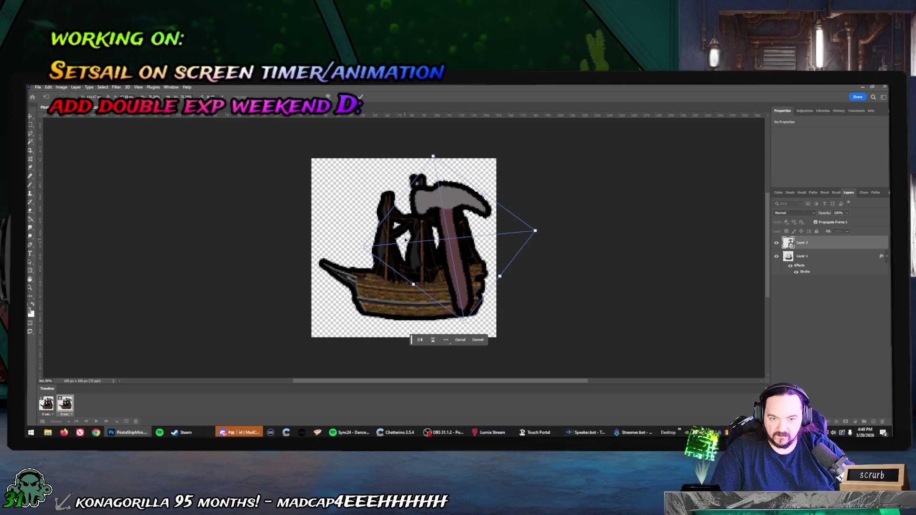
drag(432, 146, 377, 159)
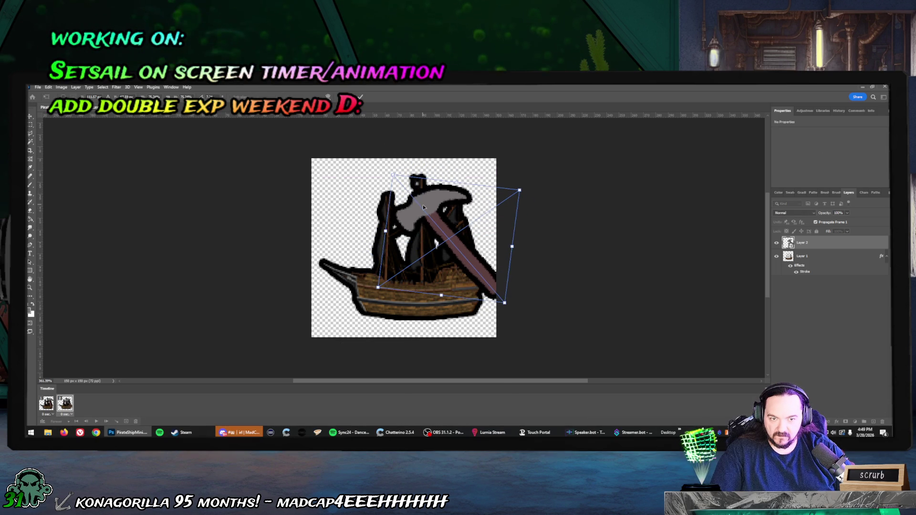
drag(423, 207, 391, 215)
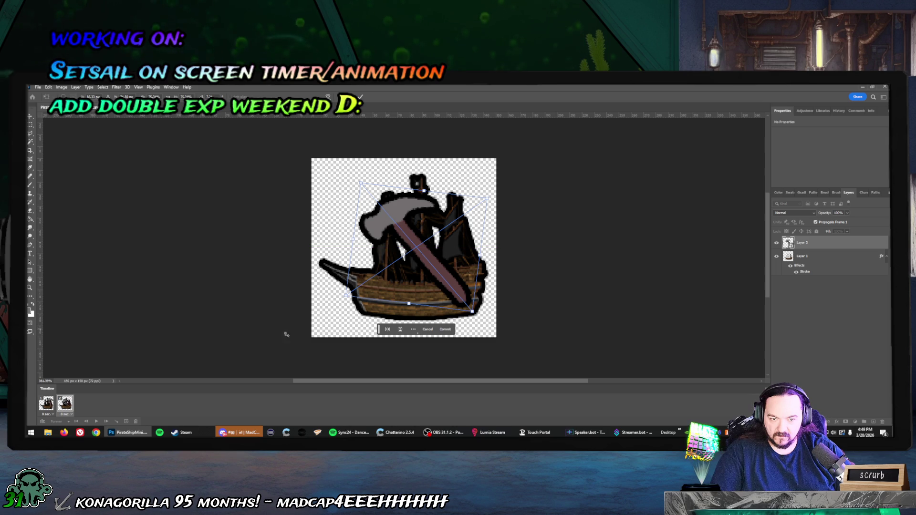
click(445, 329)
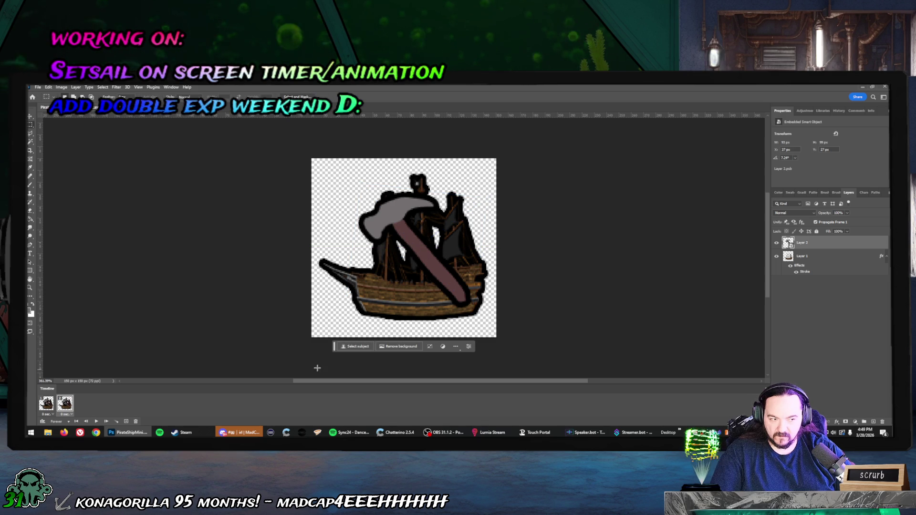
Check the first and second animation frames, then undo back to a single frame.
click(46, 404)
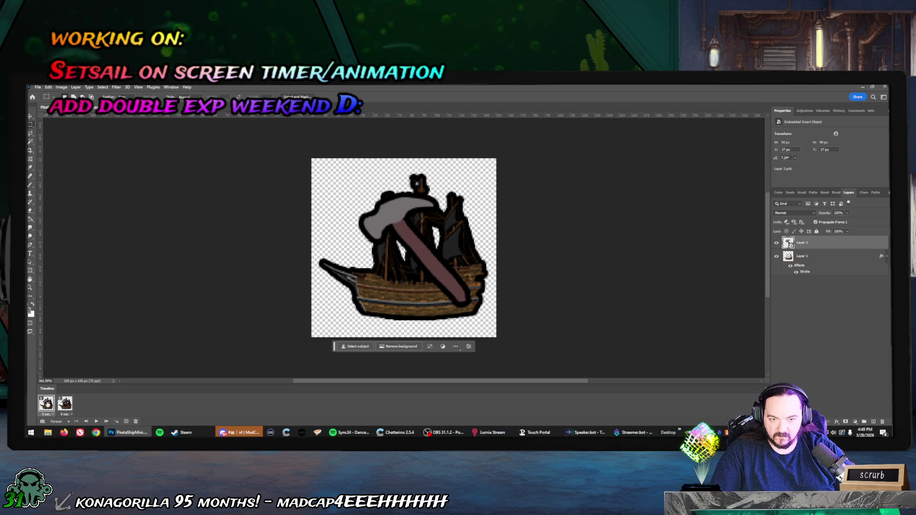
click(65, 403)
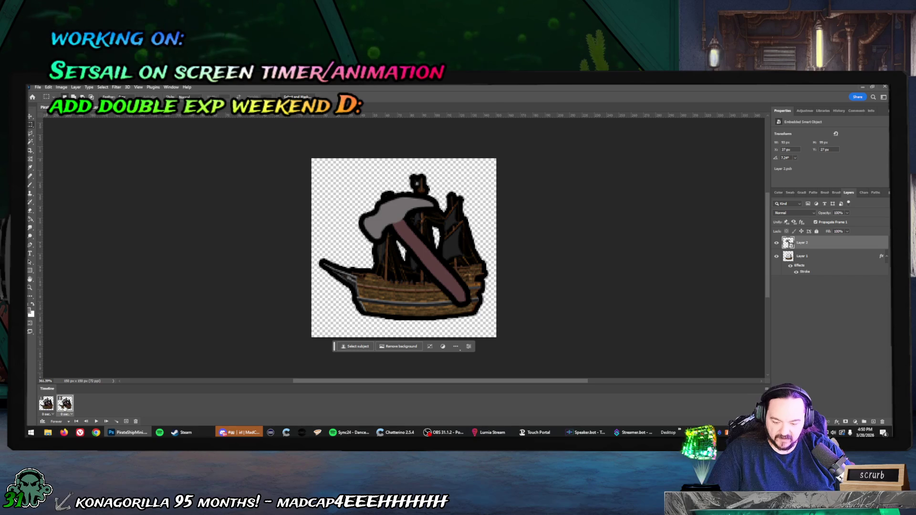
key(ctrl+z)
key(ctrl+z)
key(ctrl+z)
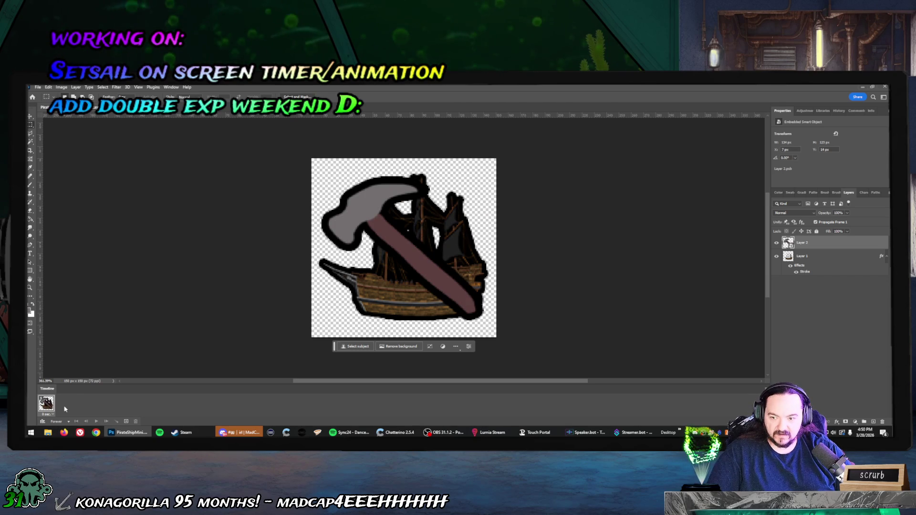
key(ctrl+z)
key(ctrl+z)
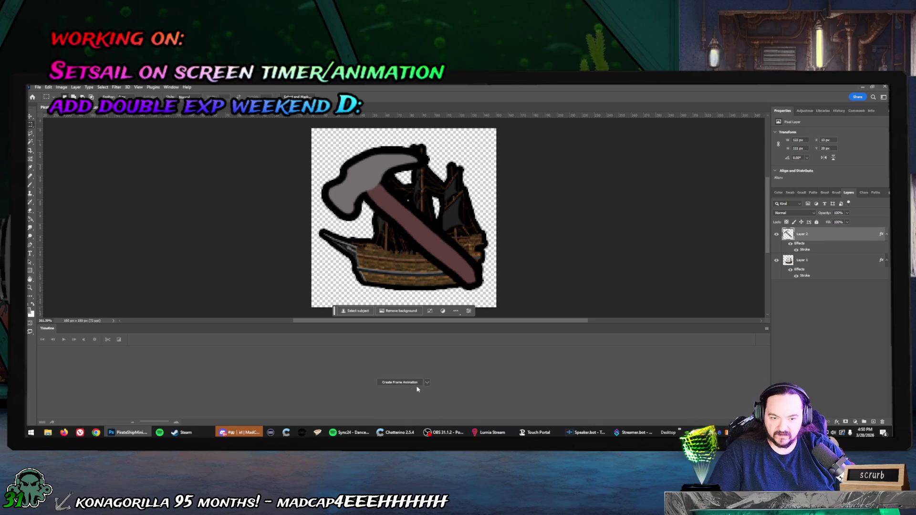
Switch the Timeline panel from frame animation to Create Video Timeline.
click(427, 382)
click(409, 389)
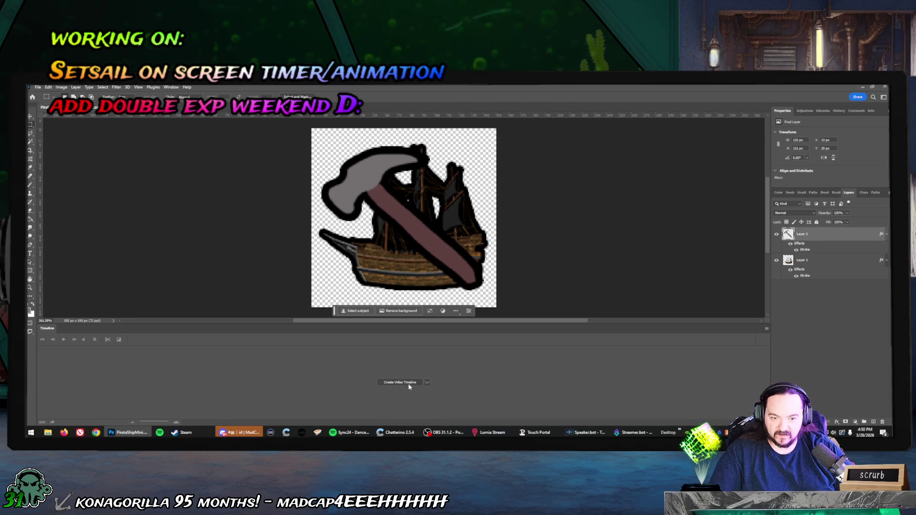
click(409, 385)
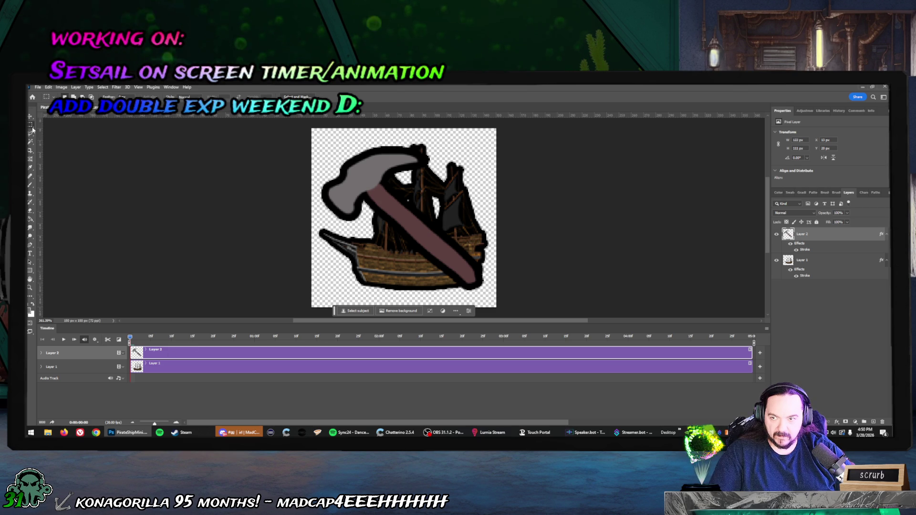
Convert Layer 2 to a smart object, then rotate the hammer vertical and shift it slightly left.
right_click(421, 232)
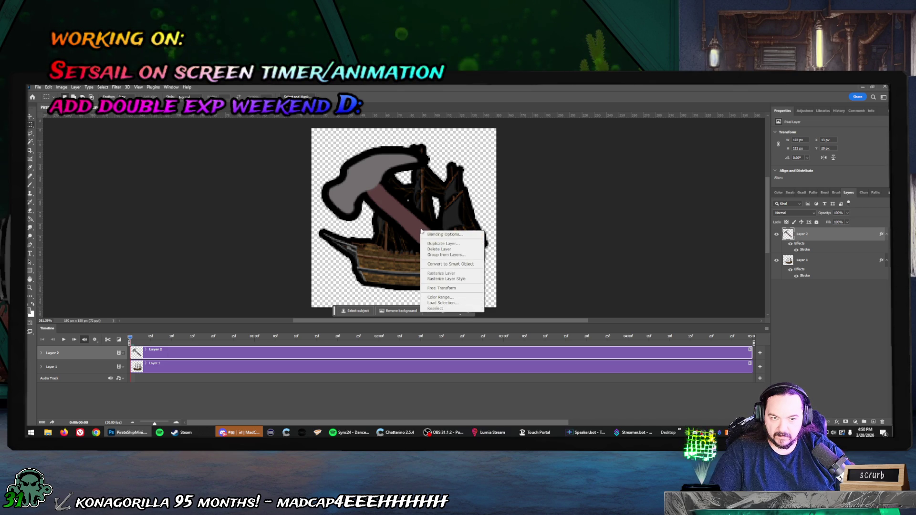
click(447, 265)
right_click(423, 237)
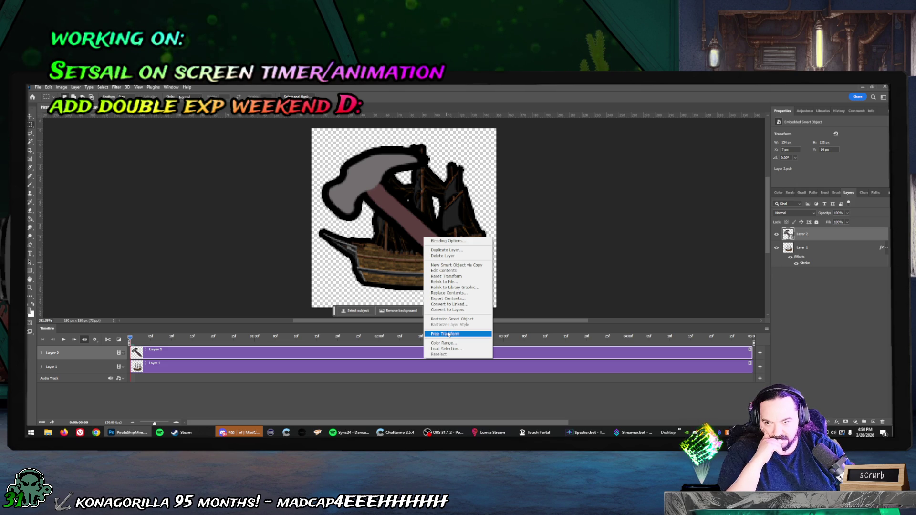
click(449, 334)
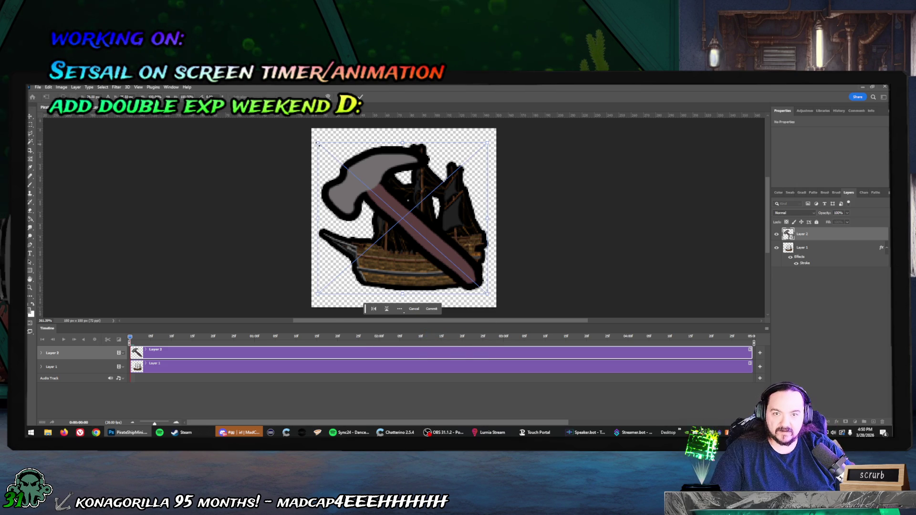
mouse_move(314, 138)
mouse_down()
mouse_move(539, 198)
mouse_move(476, 213)
mouse_up()
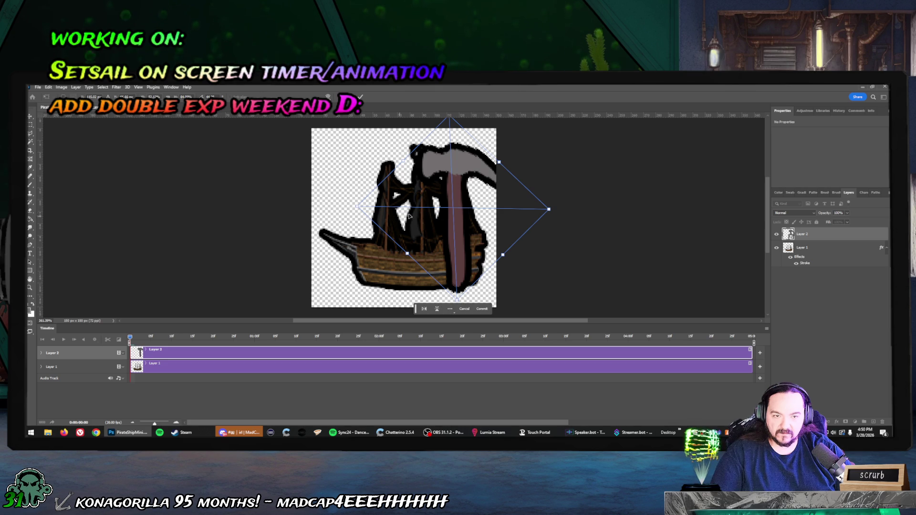
drag(409, 216, 397, 217)
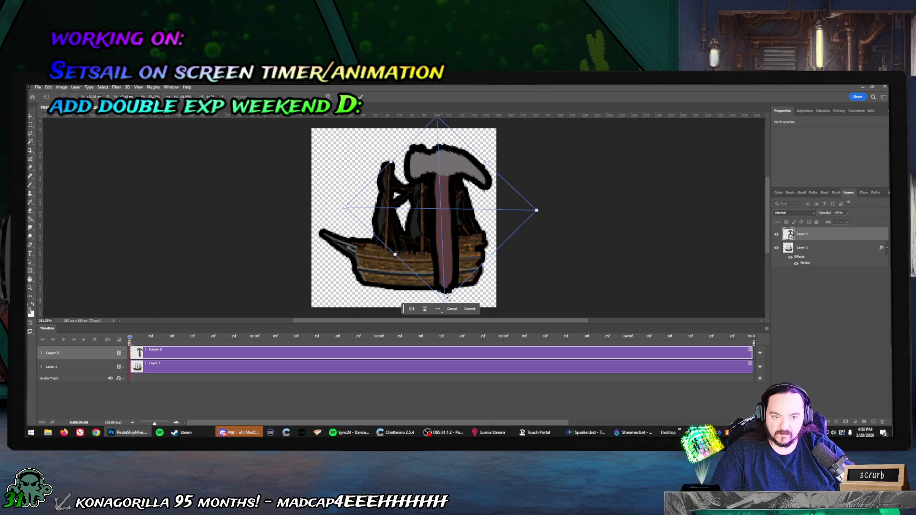
key(Return)
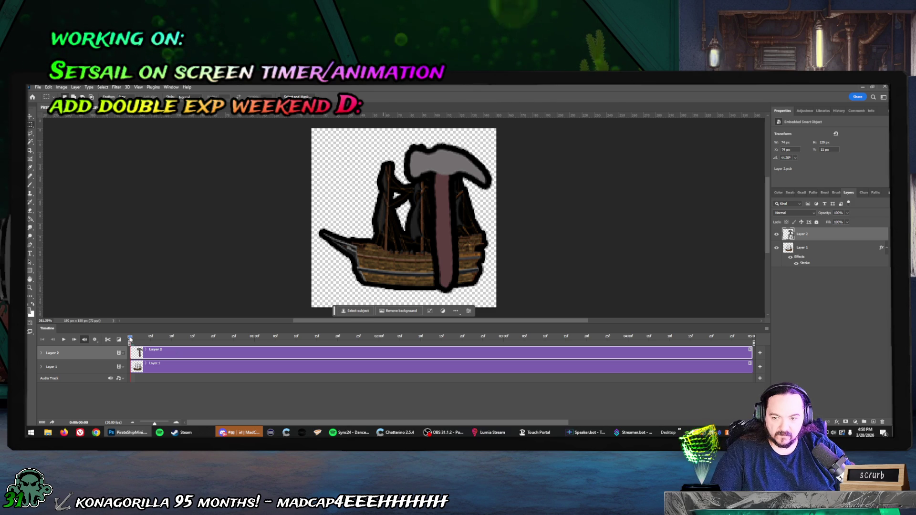
Move the playhead to frame 10 and trim the Layer 2 and Layer 1 clips to about 01:05.
drag(130, 339, 219, 344)
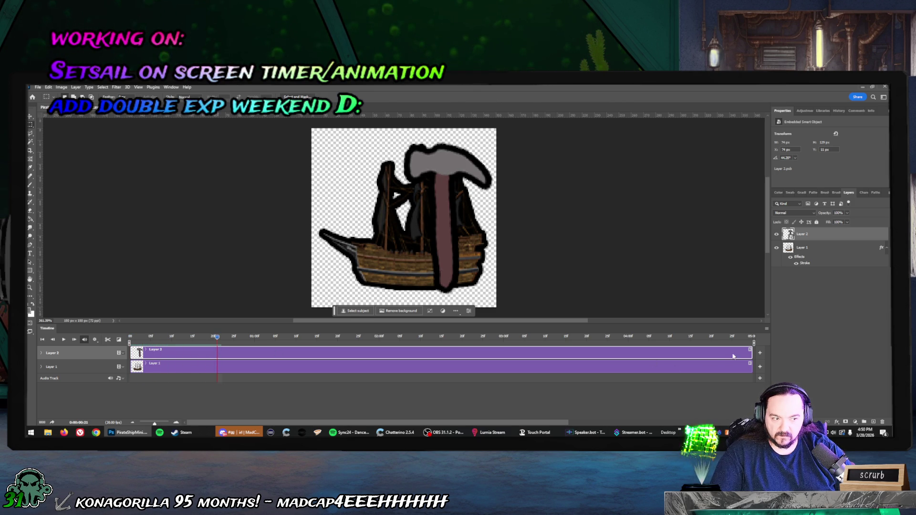
drag(753, 352, 169, 354)
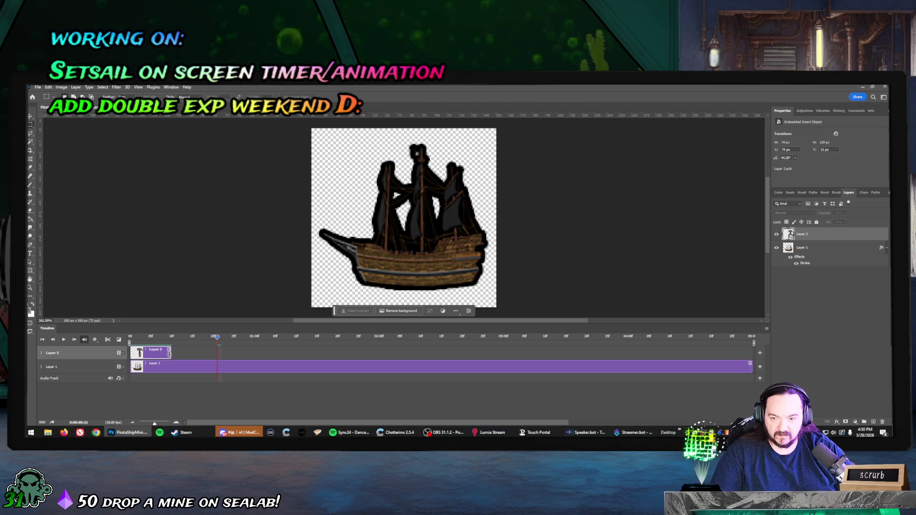
mouse_move(751, 364)
mouse_down()
mouse_move(265, 356)
mouse_move(171, 366)
mouse_up()
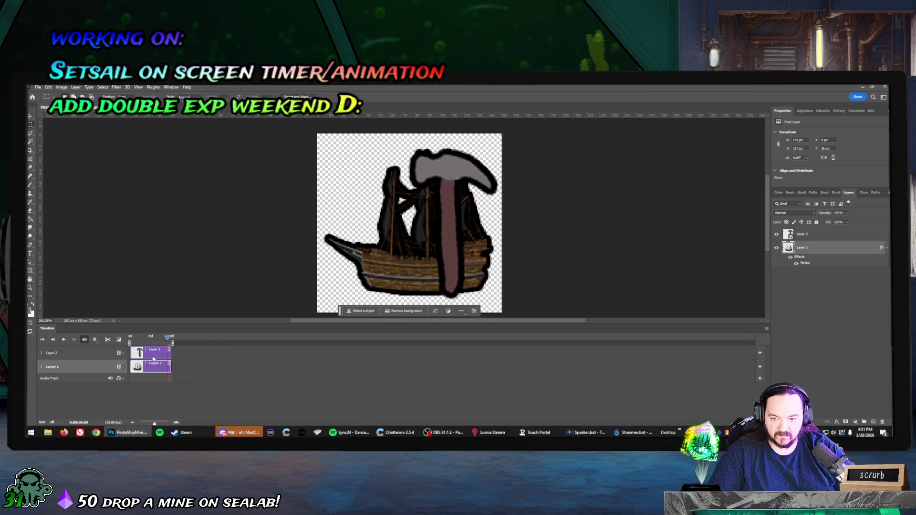
click(170, 353)
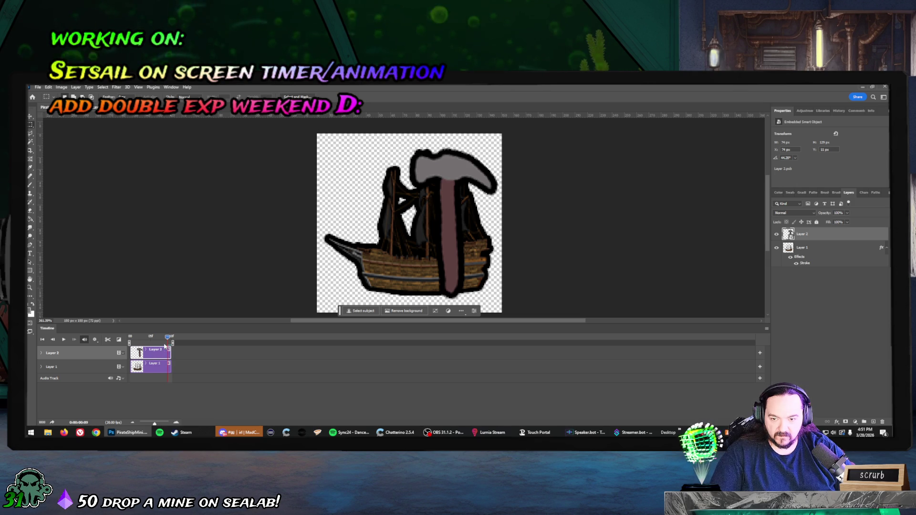
drag(167, 338, 152, 338)
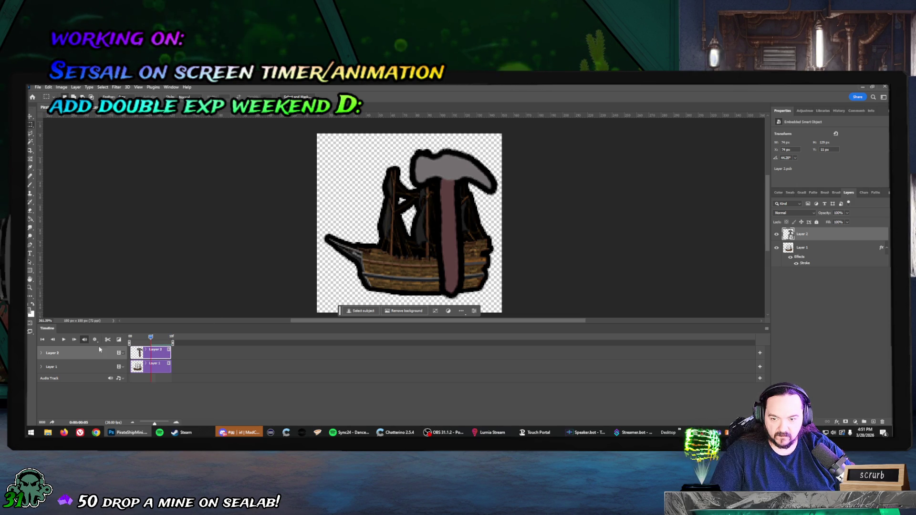
right_click(446, 201)
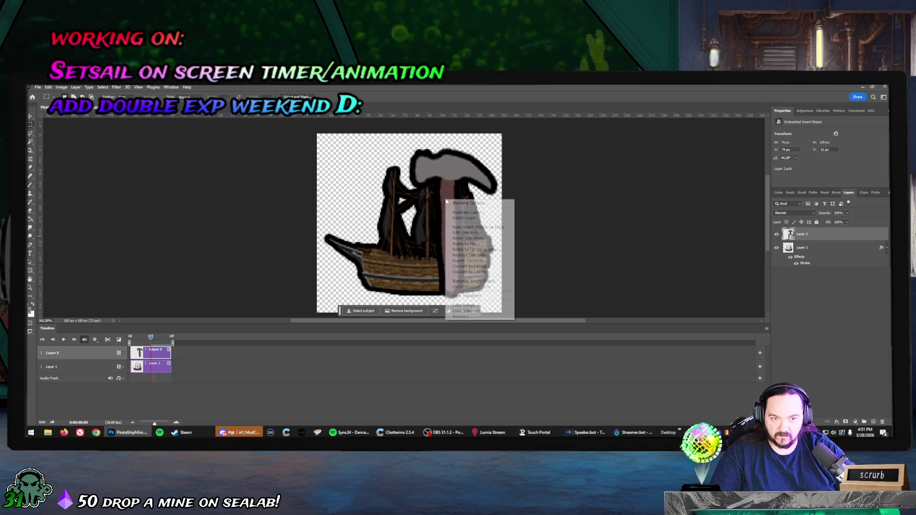
click(126, 354)
click(123, 354)
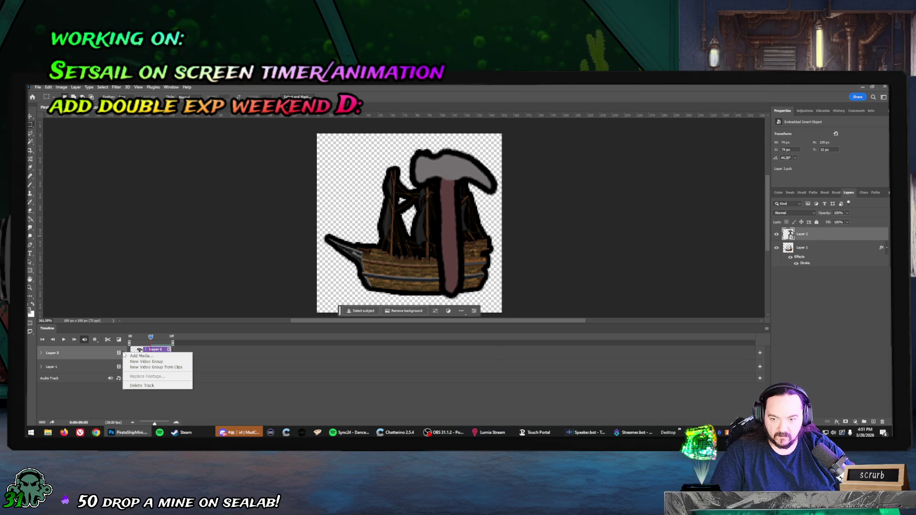
click(119, 353)
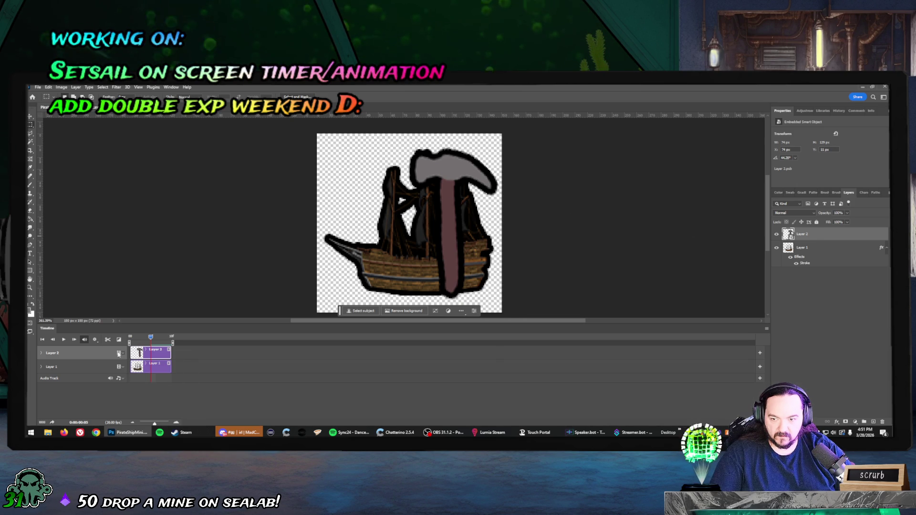
click(94, 340)
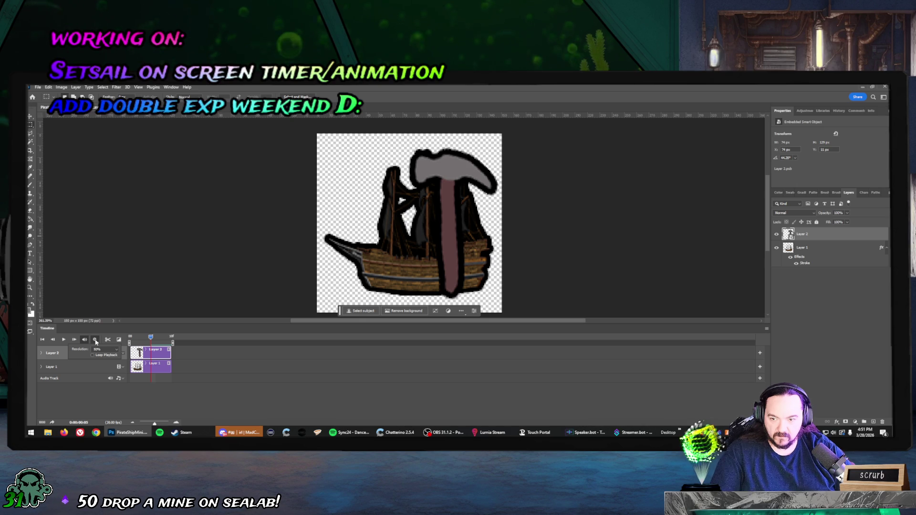
click(95, 340)
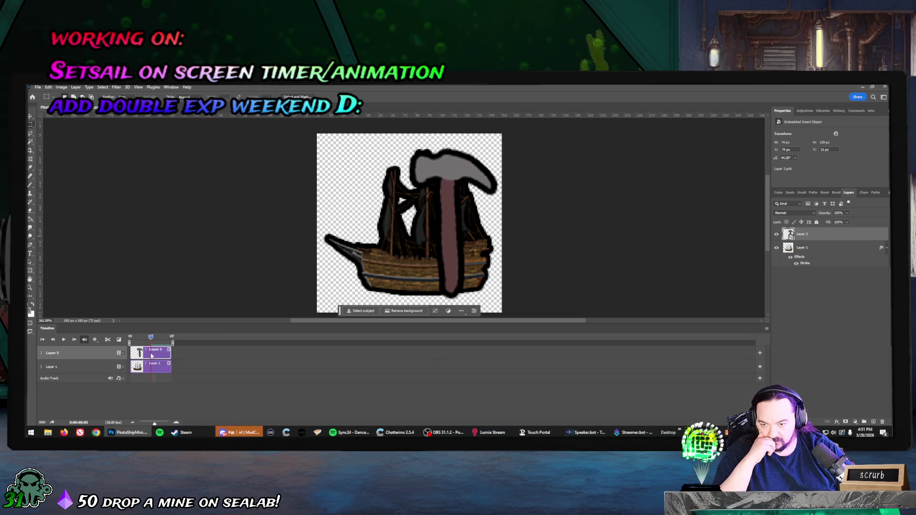
Rotate the hammer counterclockwise so it lies diagonally across the ship, and commit the transform.
right_click(451, 220)
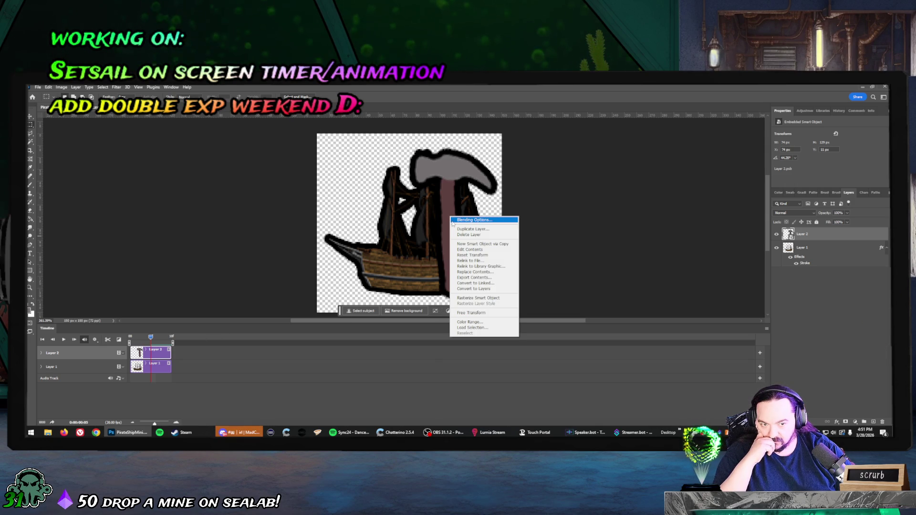
click(471, 312)
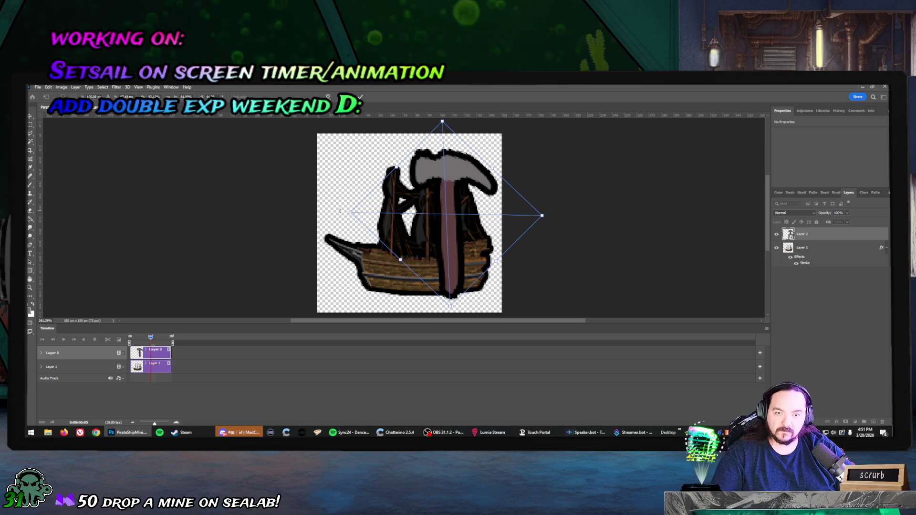
drag(340, 211, 359, 276)
drag(408, 229, 434, 238)
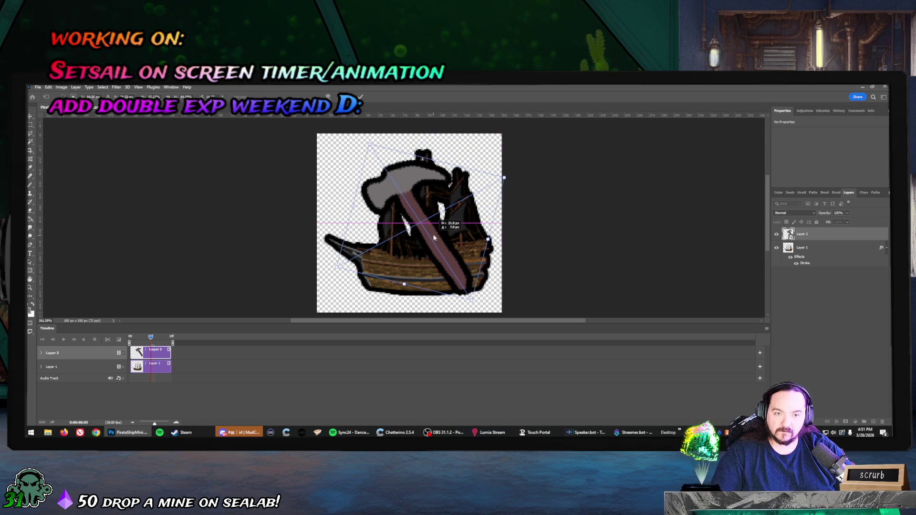
key(ctrl+z)
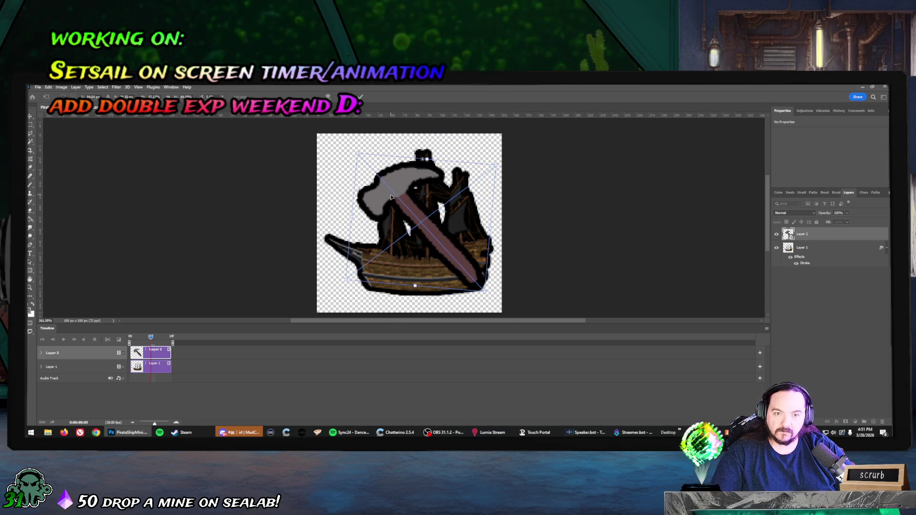
drag(391, 197, 384, 197)
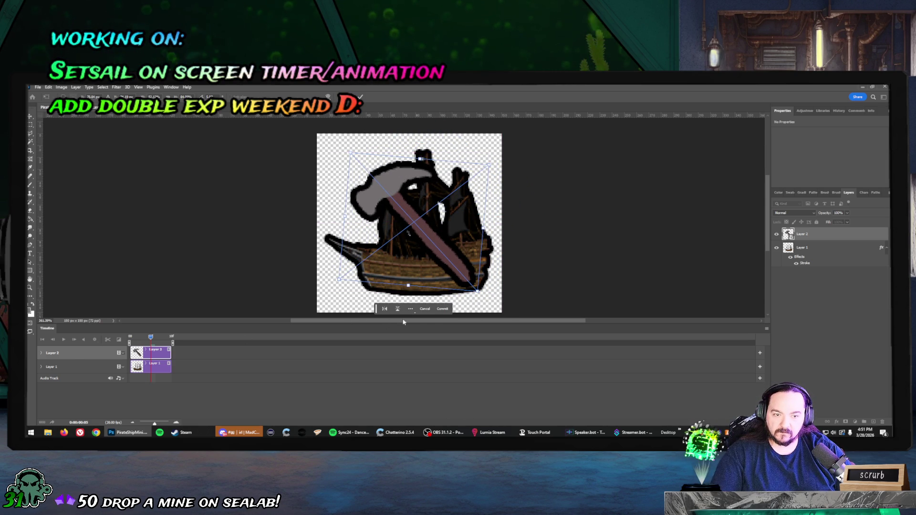
click(442, 311)
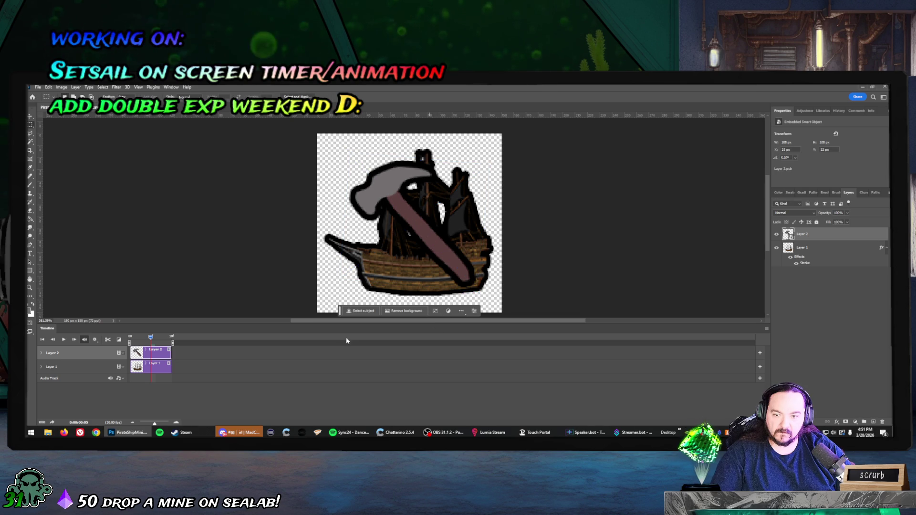
Scrub from frame 03 to 09, play the animation, then undo to restore the outlined hammer.
click(142, 338)
drag(142, 340, 172, 341)
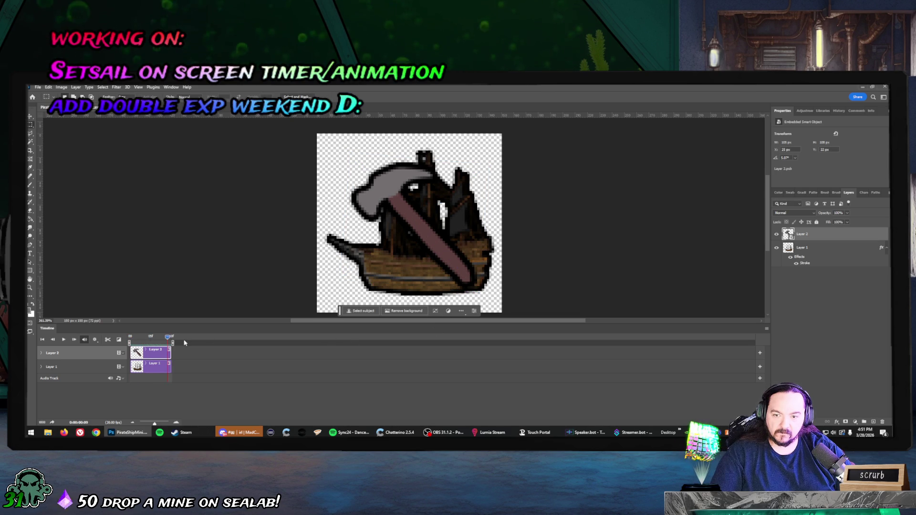
key(space)
key(space)
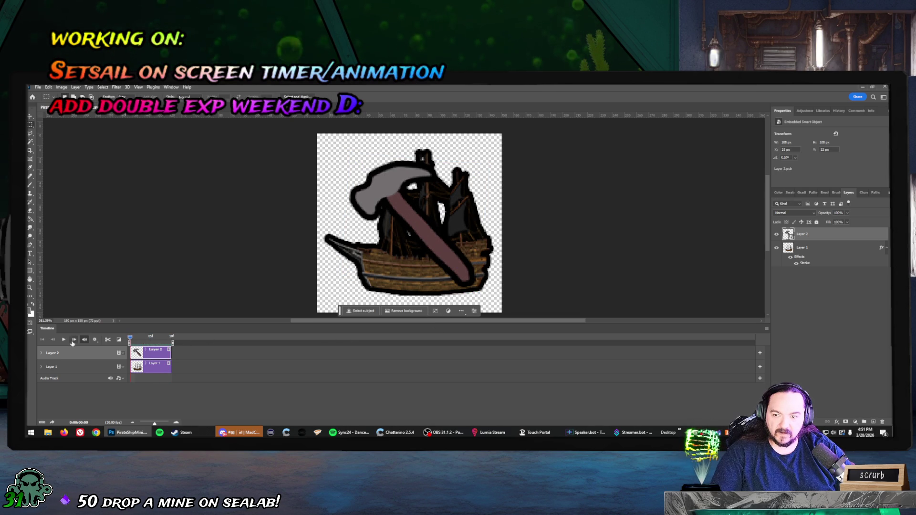
click(64, 340)
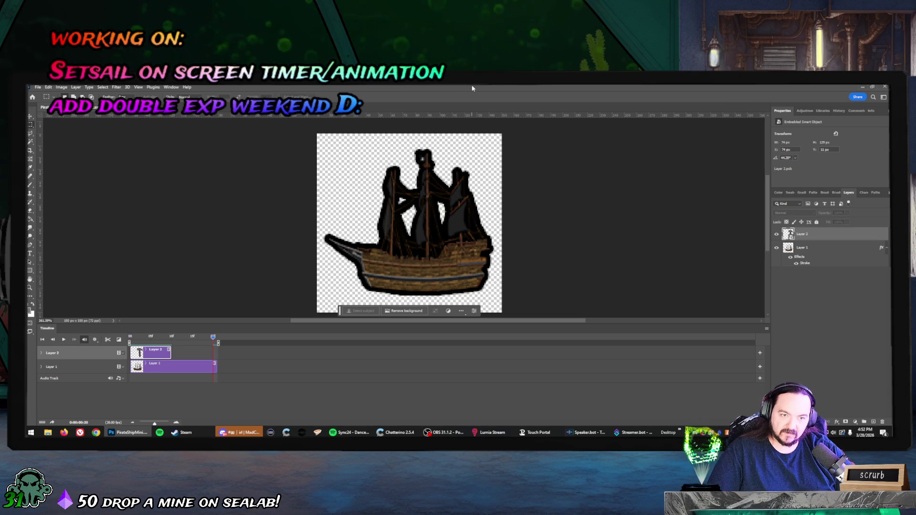
key(ctrl+z)
key(ctrl+z)
key(ctrl+z)
key(ctrl+z)
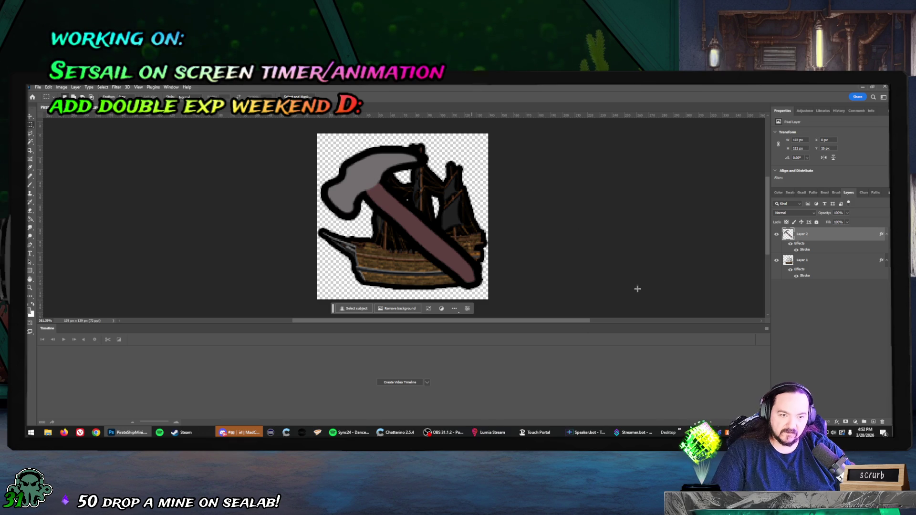
Hide the hammer layer and Quick Export the ship as PirateShipMini.png into Downloads.
click(776, 235)
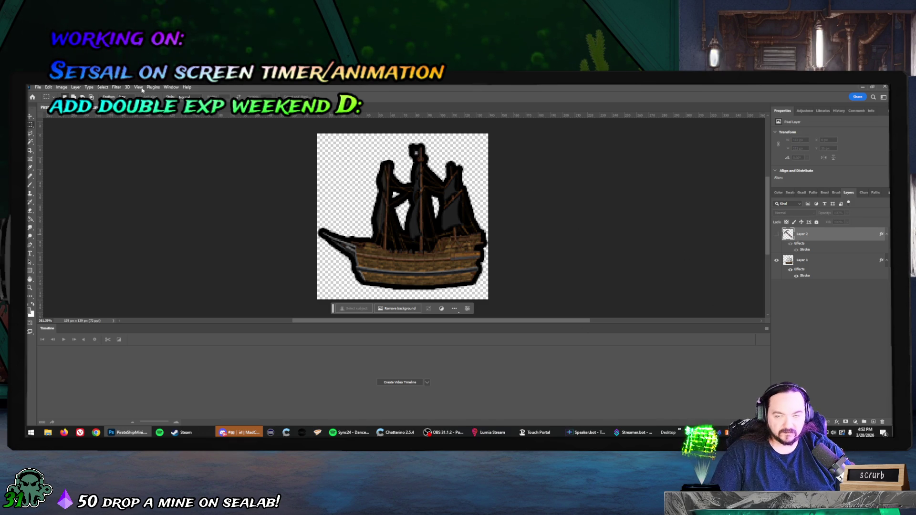
click(38, 88)
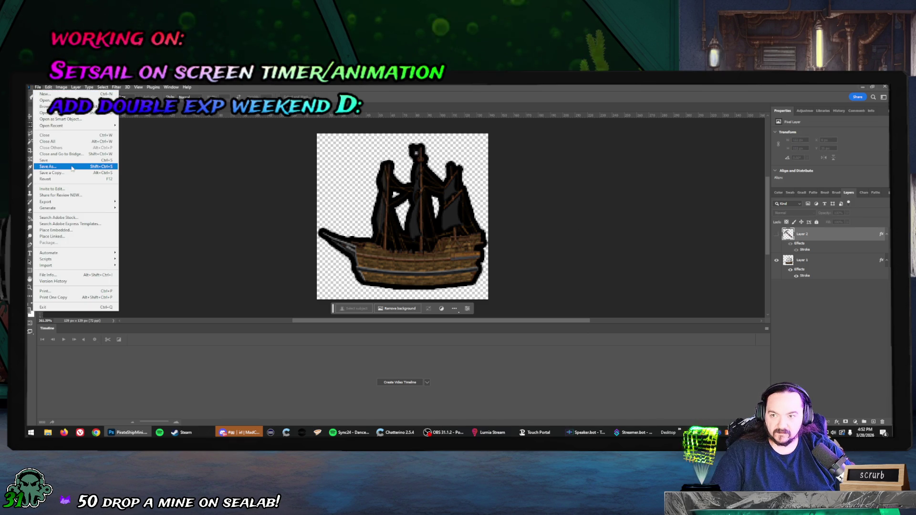
mouse_move(75, 201)
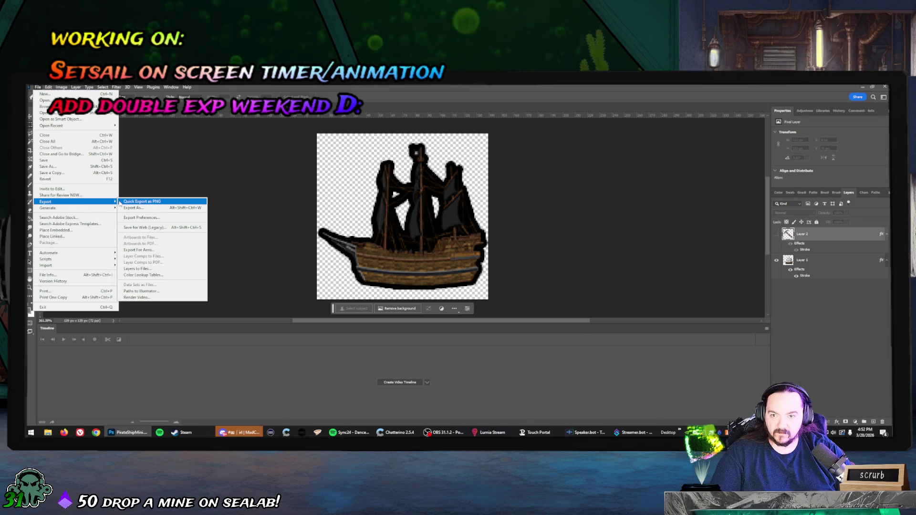
click(144, 201)
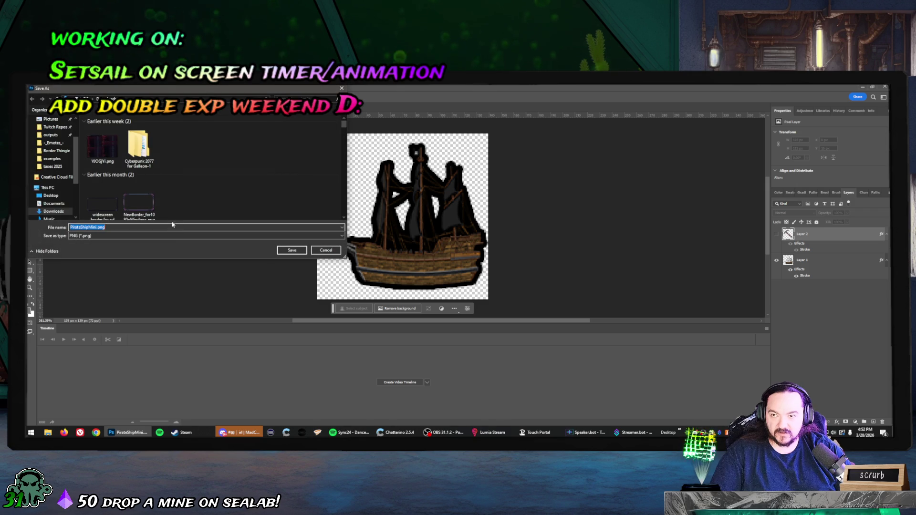
scroll(57, 153, up, 2)
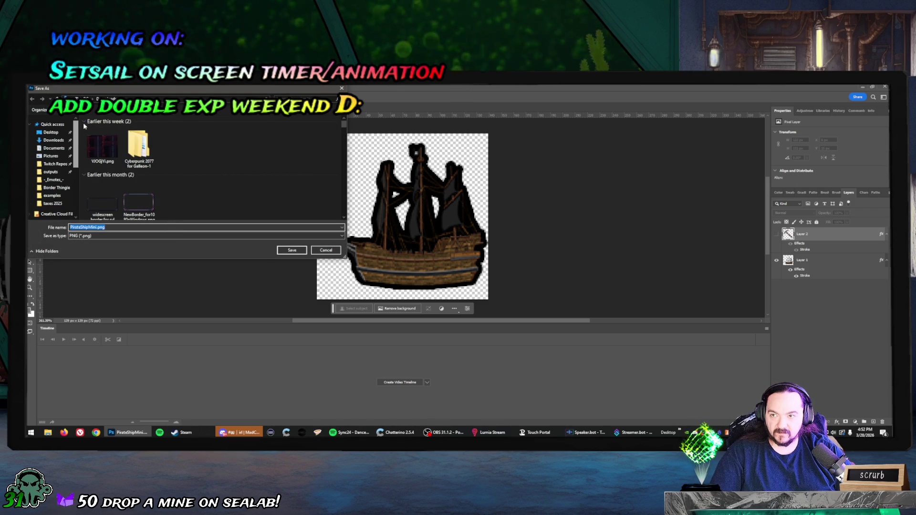
click(58, 140)
key(Return)
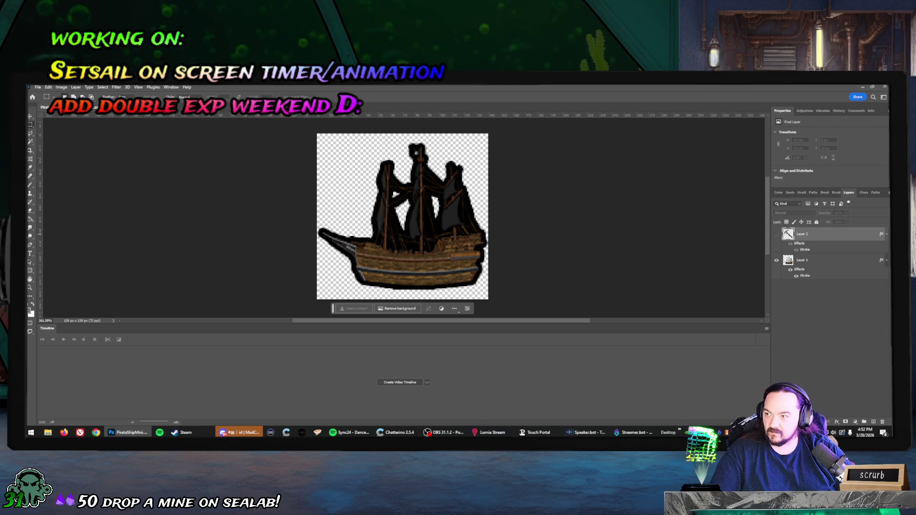
key(ctrl+shift+s)
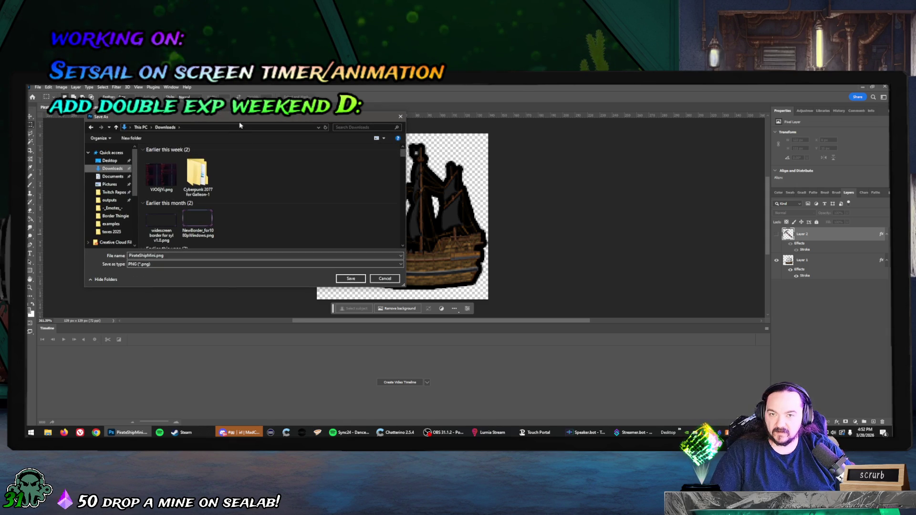
key(Return)
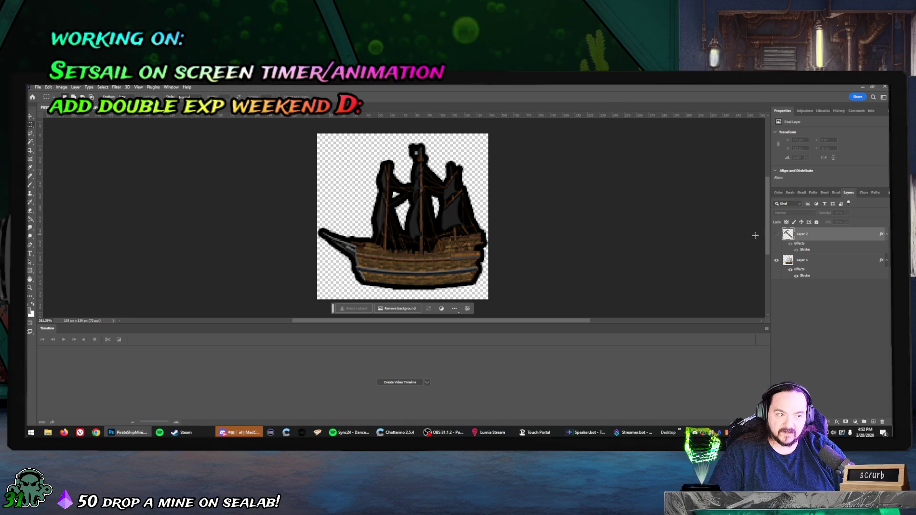
Show only the hammer layer, Quick Export it as a PNG, and close Photoshop.
click(776, 261)
click(776, 234)
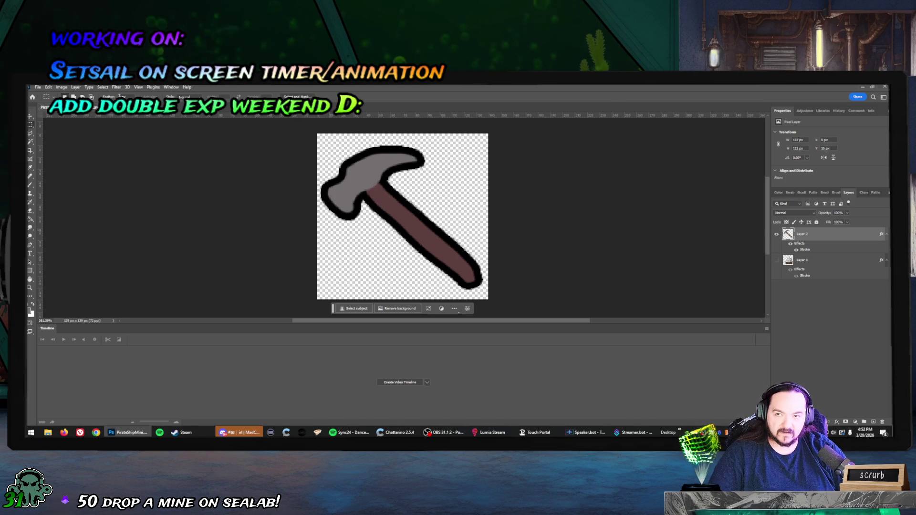
click(37, 87)
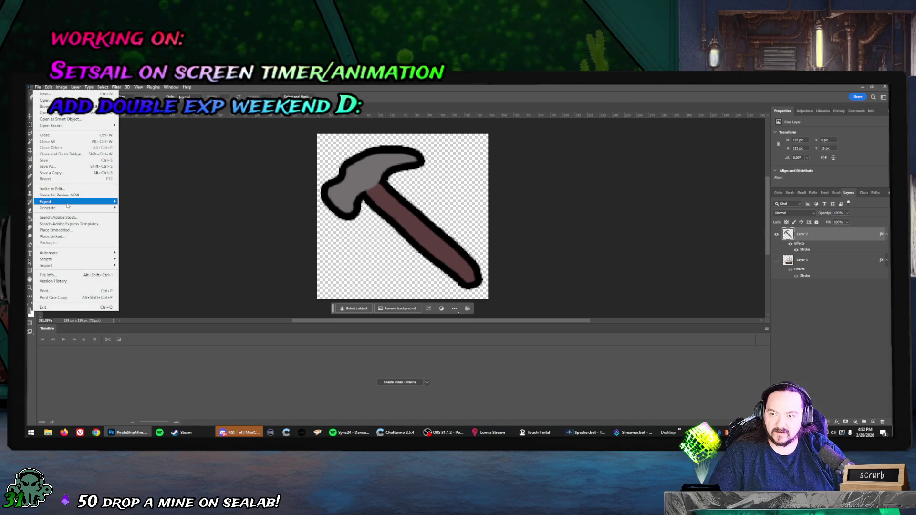
mouse_move(50, 201)
click(136, 202)
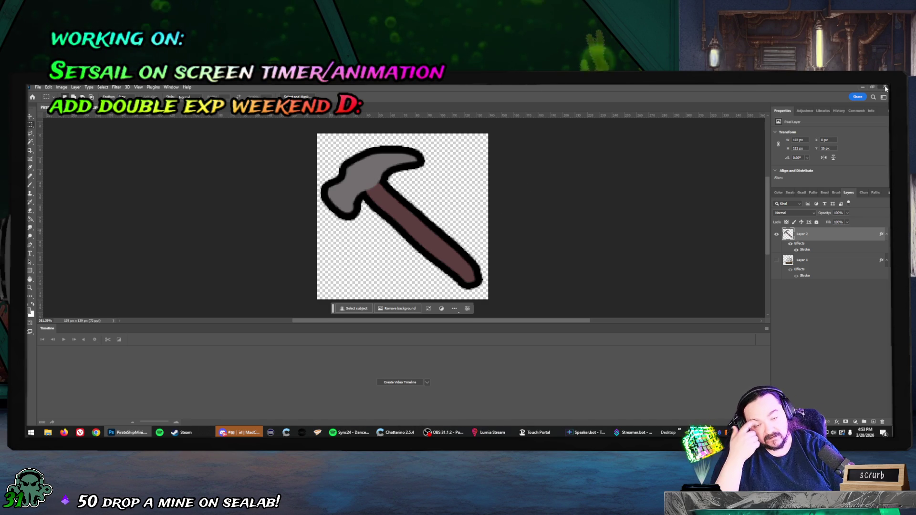
click(885, 88)
Close Photoshop without saving, search Start for 'vega', launch VEGAS Pro 19.0, and minimize Streamer.bot.
click(456, 212)
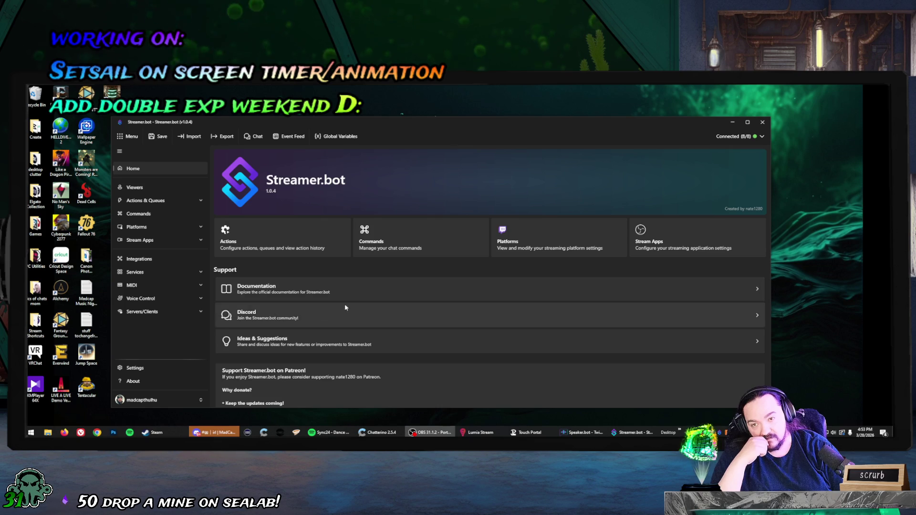
click(31, 433)
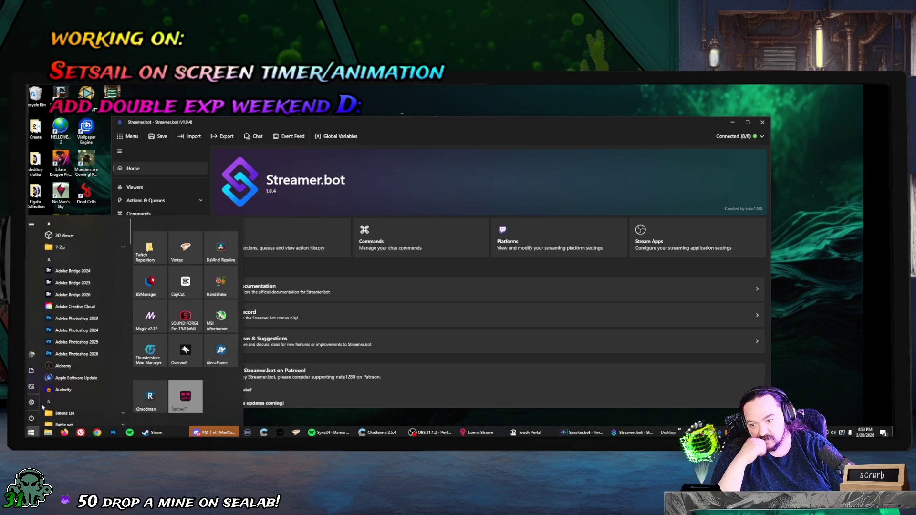
click(30, 434)
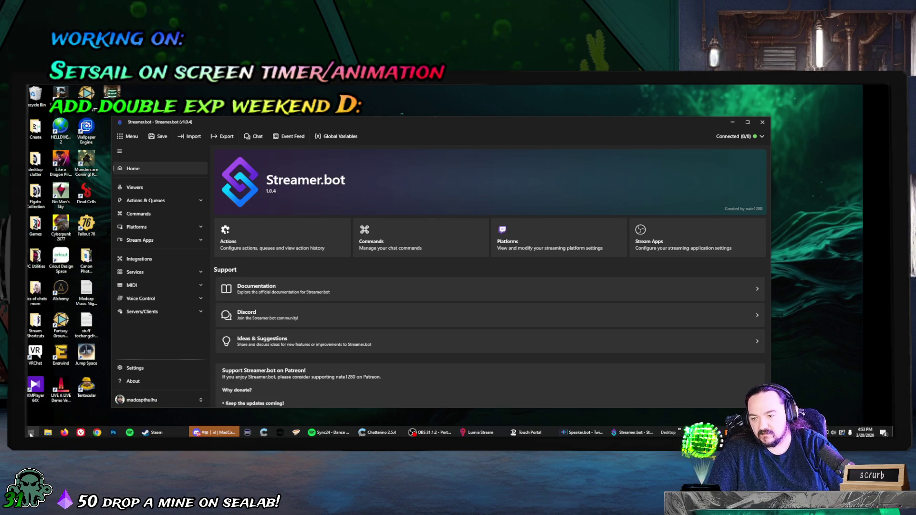
click(30, 434)
text(vega)
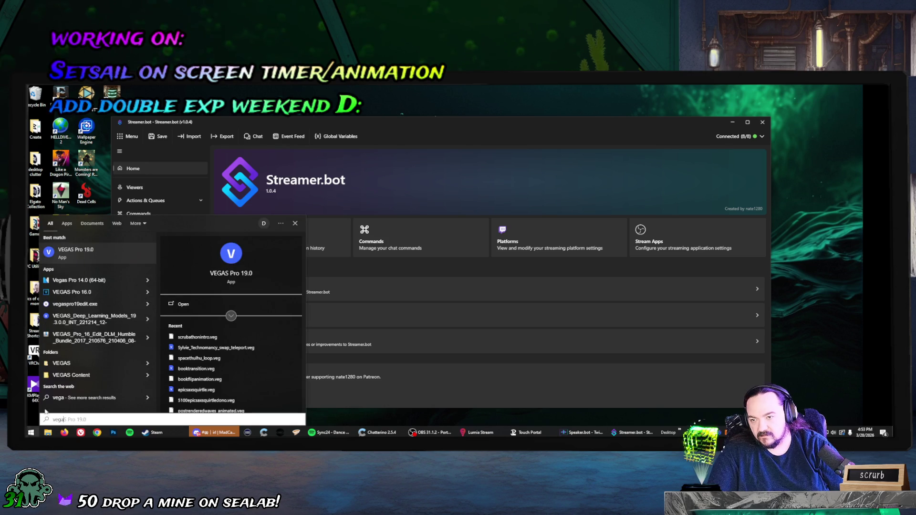
click(76, 252)
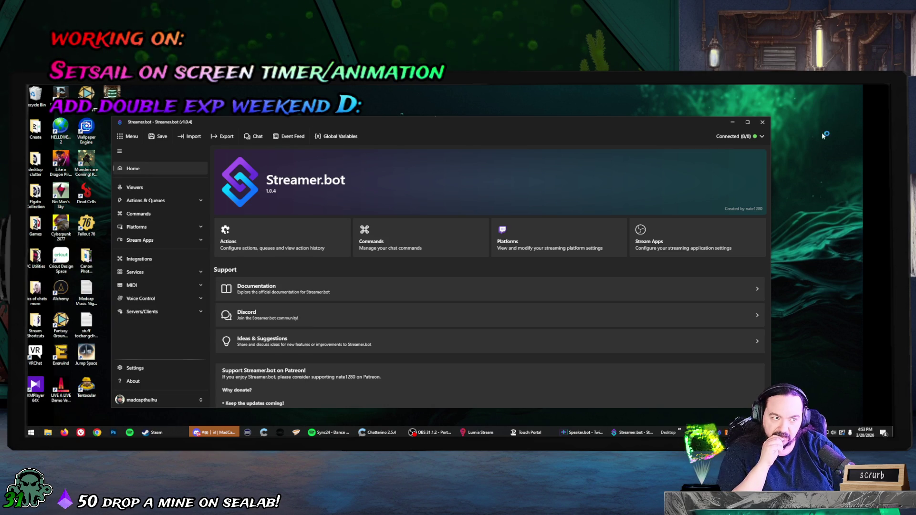
click(733, 122)
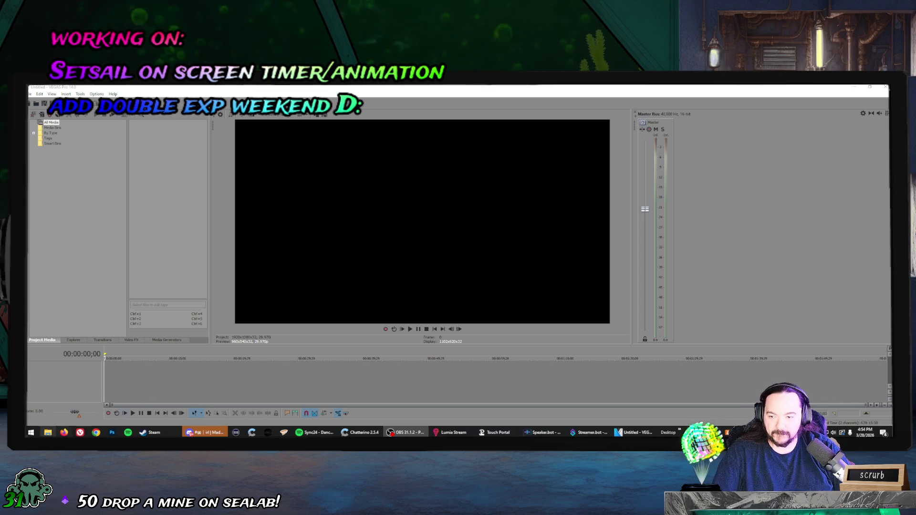
Open the -_Emotes- folder in Twitch Repository on OBS Vol (D:) and view it as Large icons.
key(super+e)
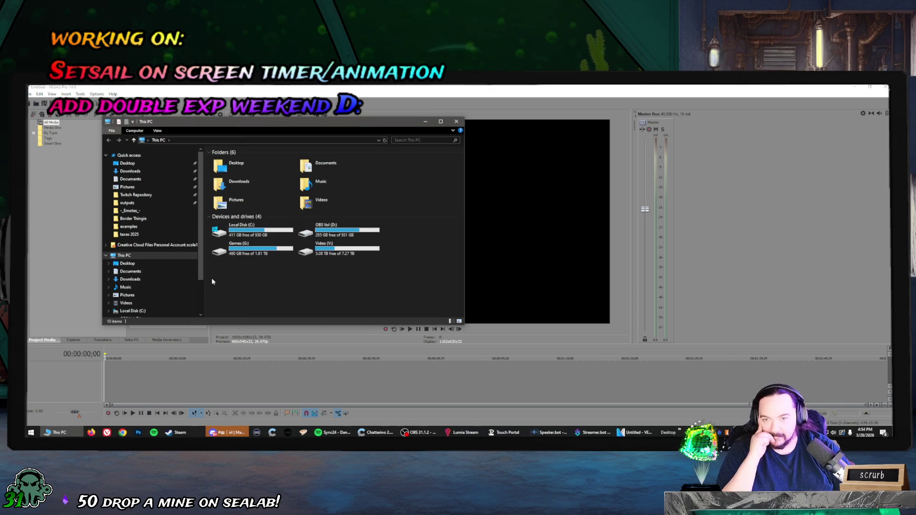
scroll(169, 299, down, 1)
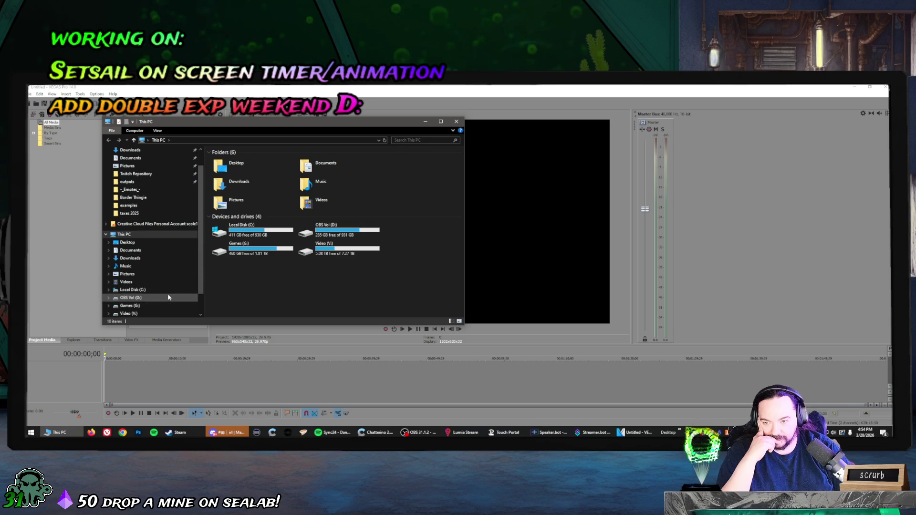
click(163, 298)
double_click(251, 223)
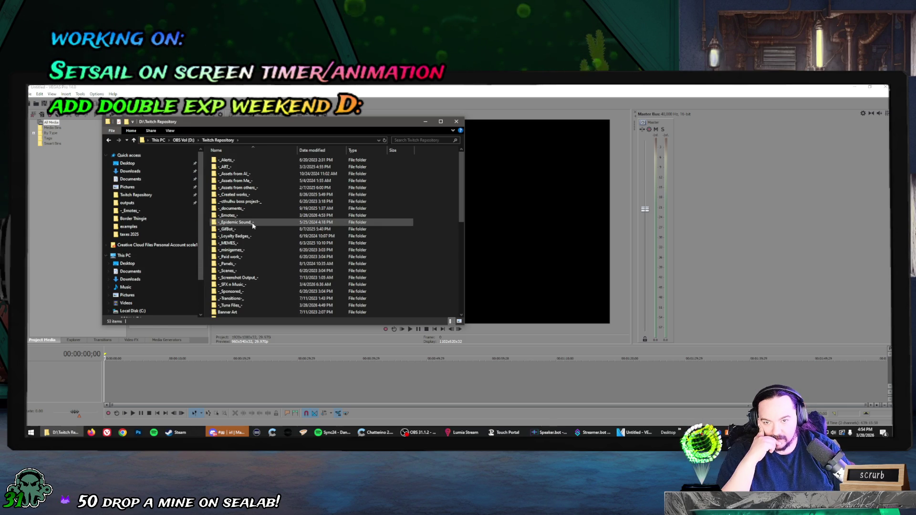
double_click(253, 215)
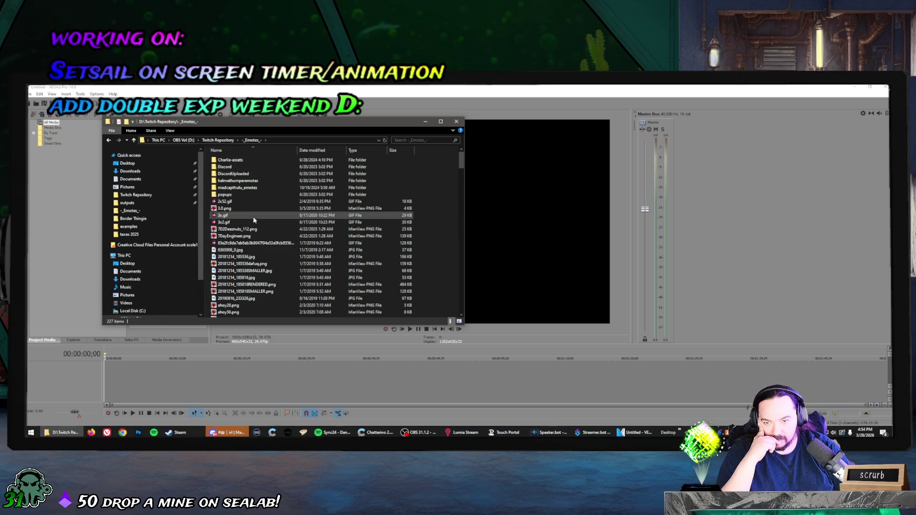
right_click(437, 228)
mouse_move(458, 234)
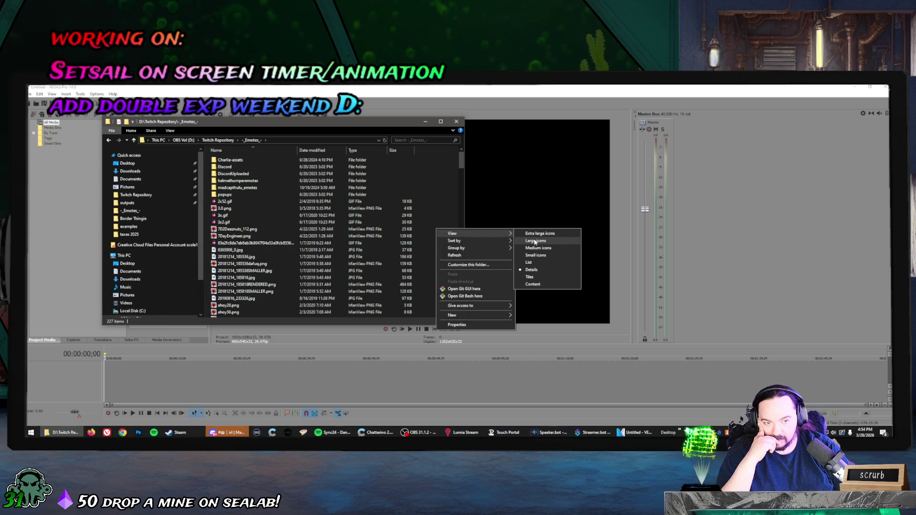
click(535, 241)
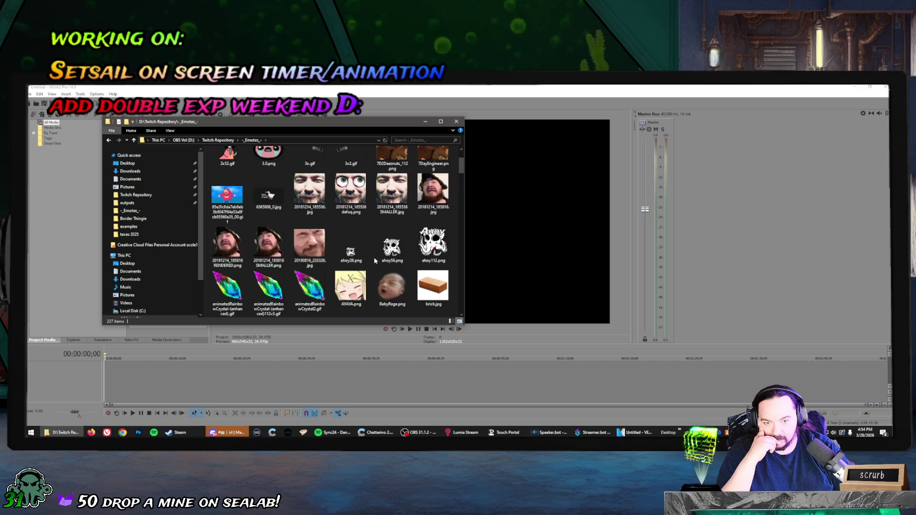
scroll(375, 261, down, 5)
scroll(375, 261, down, 5)
scroll(375, 260, down, 5)
scroll(375, 260, down, 5)
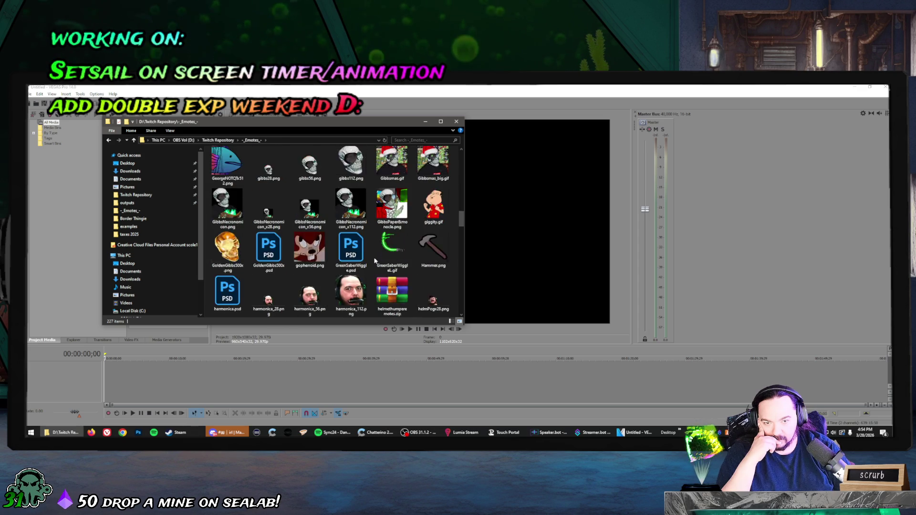
scroll(375, 260, down, 2)
scroll(401, 233, up, 1)
Drag Hammer.png and PirateShipMini.png into VEGAS Project Media and bring VEGAS Pro to the front.
click(425, 210)
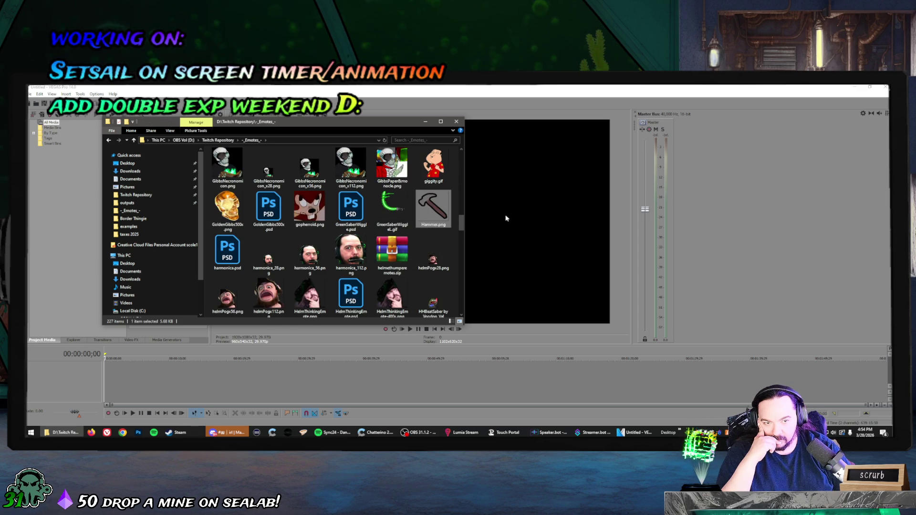
mouse_move(367, 125)
mouse_down()
mouse_move(583, 237)
mouse_move(539, 172)
mouse_up()
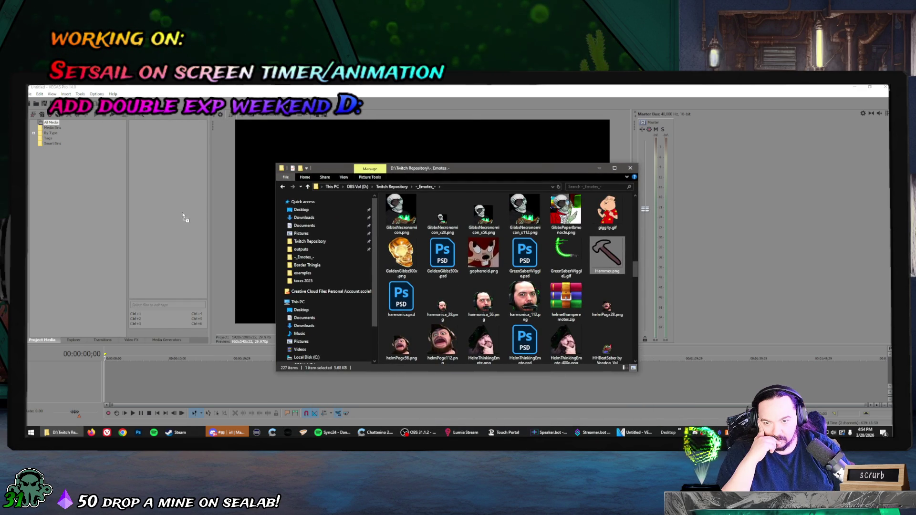
drag(184, 217, 181, 215)
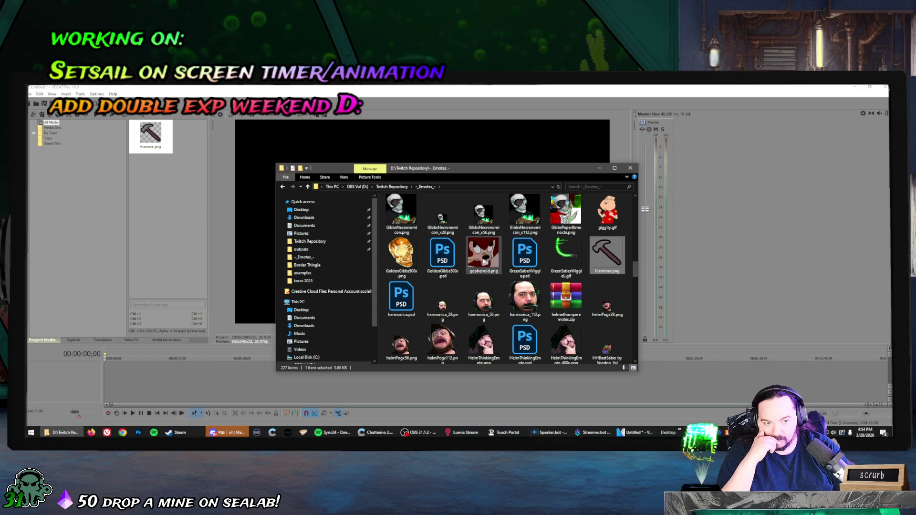
scroll(486, 261, down, 2)
scroll(486, 261, down, 2)
scroll(486, 262, down, 2)
scroll(486, 262, down, 2)
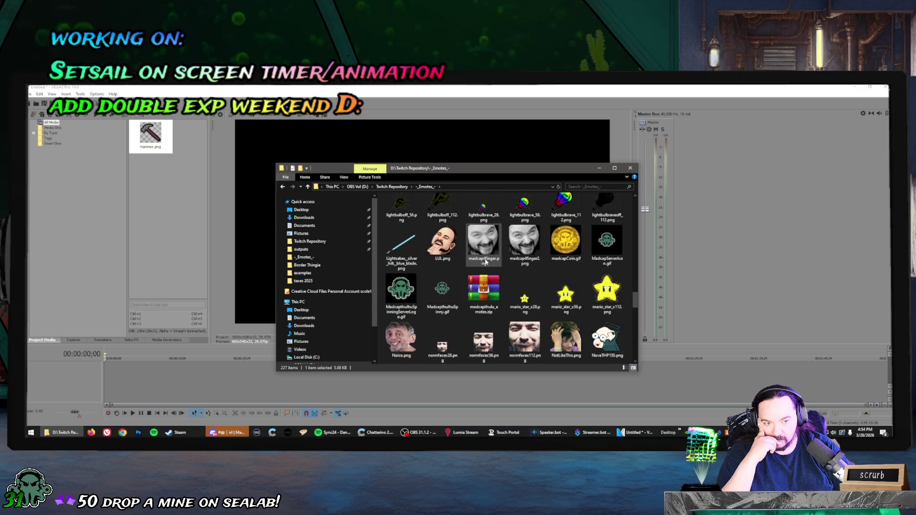
scroll(486, 261, down, 2)
scroll(486, 262, down, 4)
scroll(495, 262, up, 3)
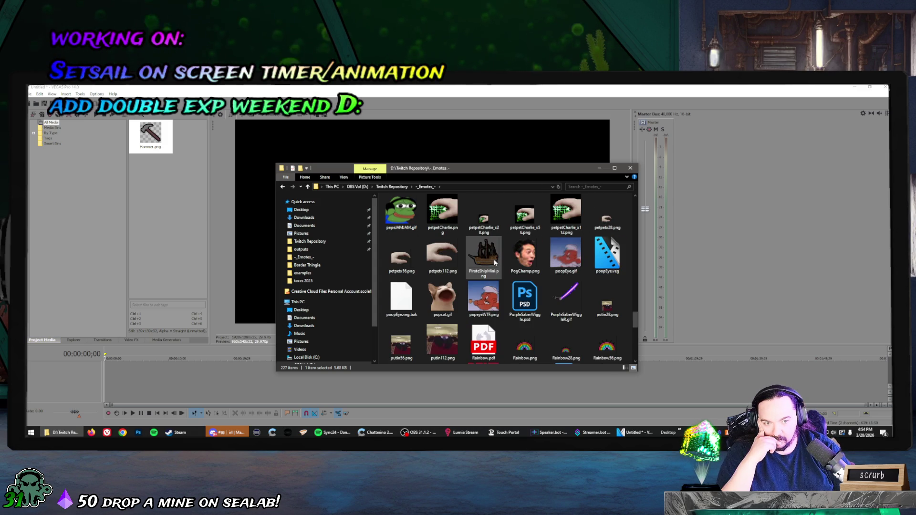
drag(495, 263, 178, 217)
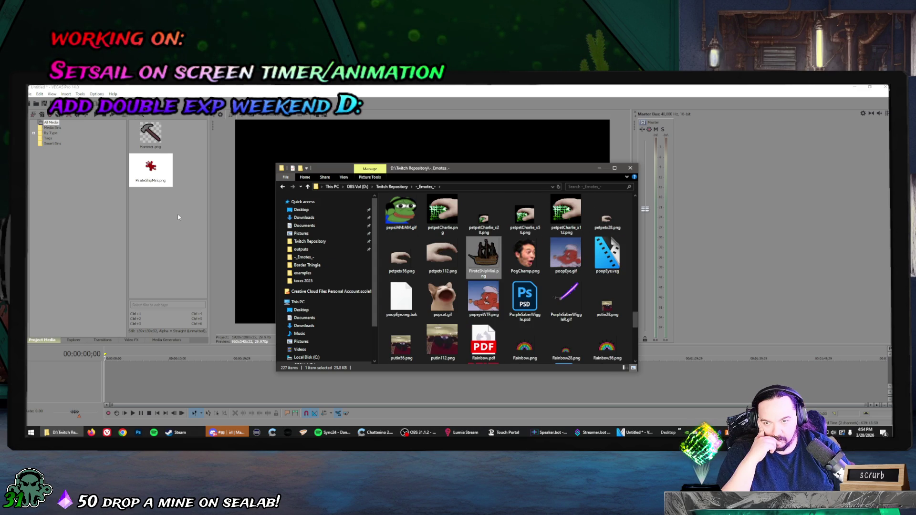
click(336, 91)
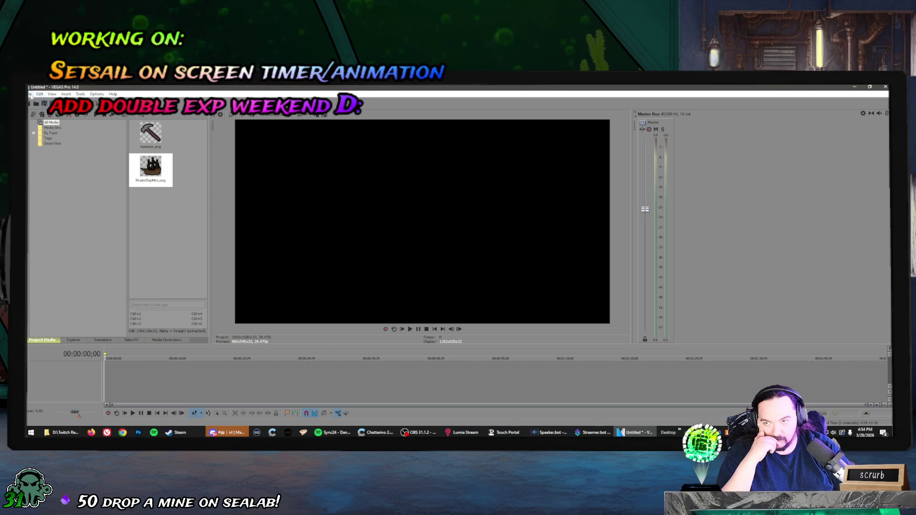
Set the project's video frame to a custom 200 × 200 size in Project Properties.
click(30, 94)
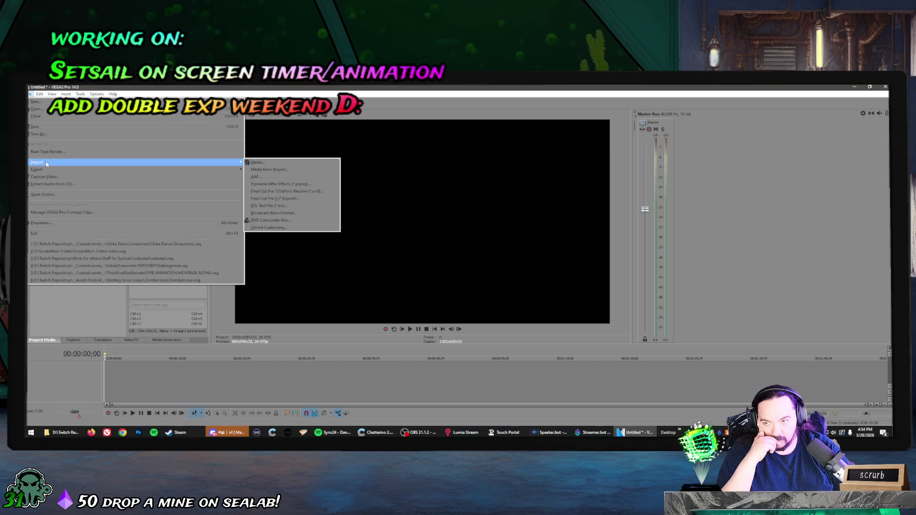
click(285, 87)
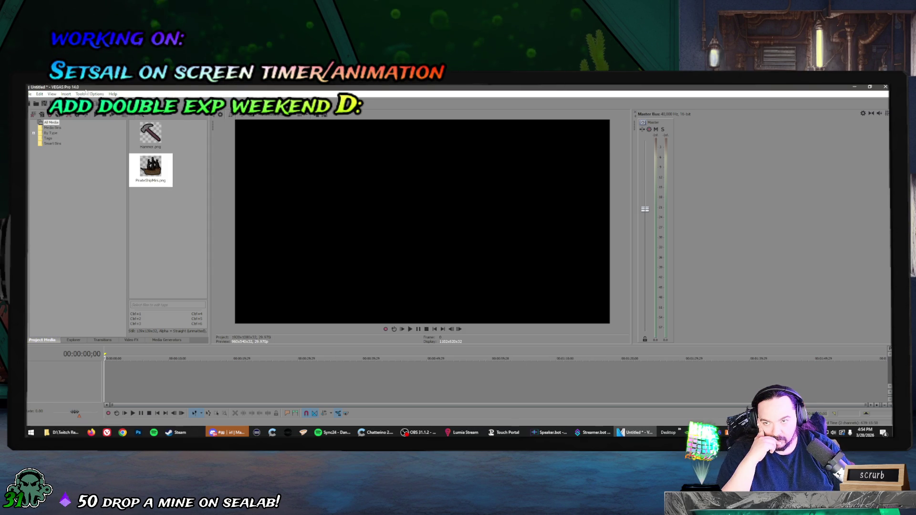
click(96, 94)
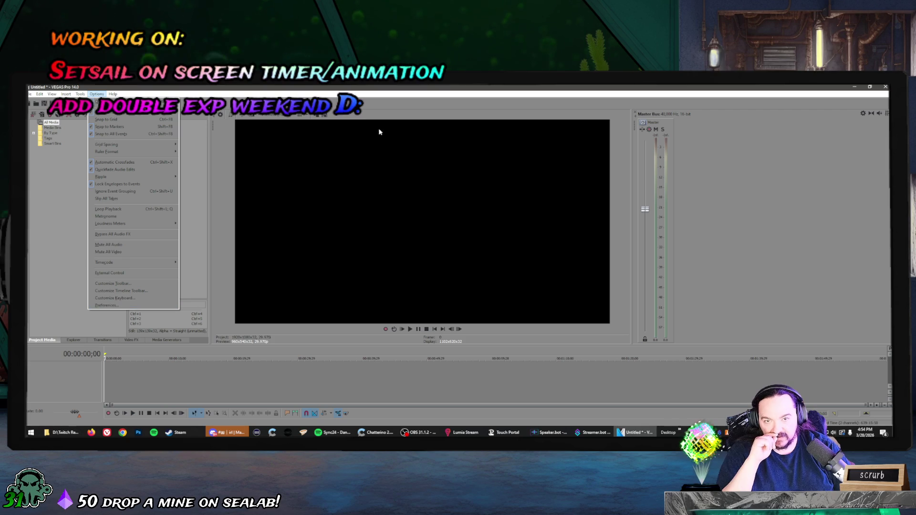
key(Escape)
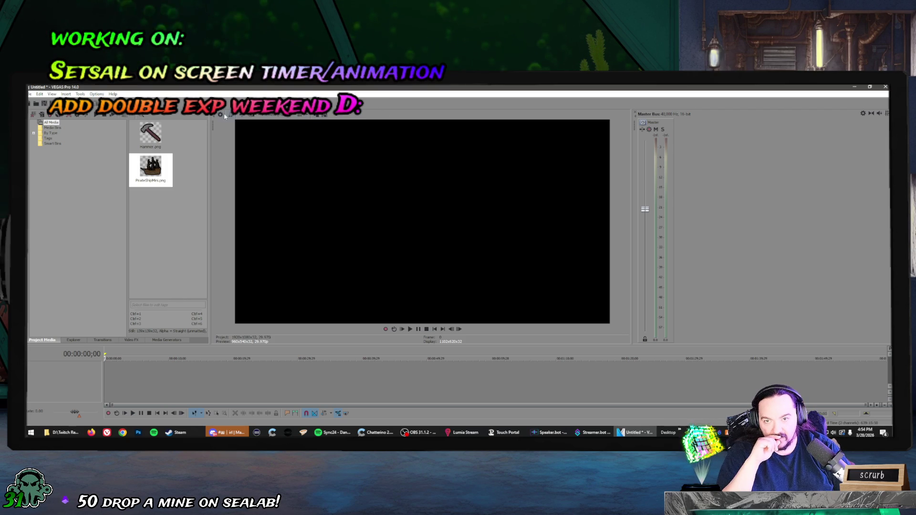
click(230, 116)
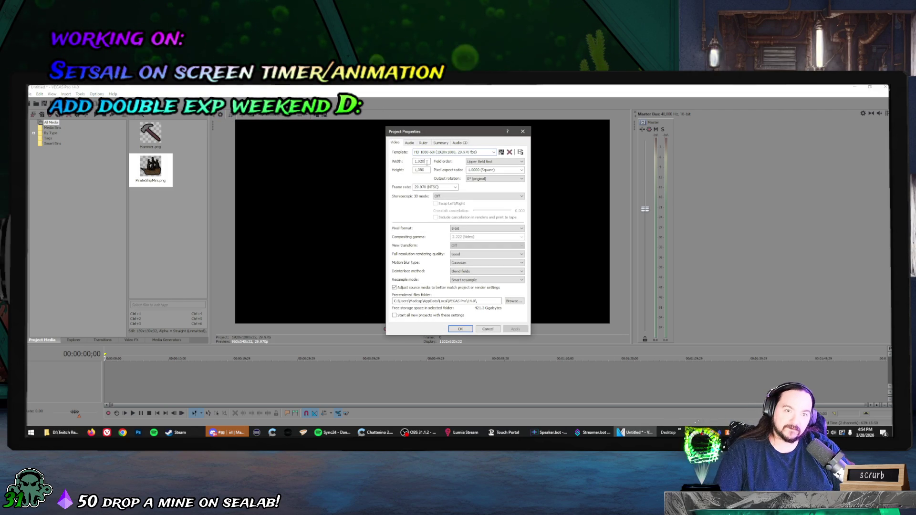
drag(428, 161, 403, 164)
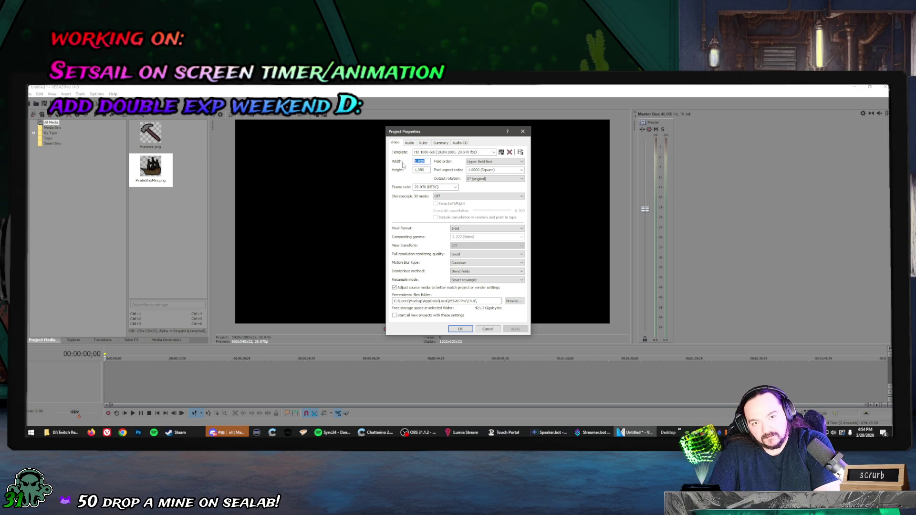
text(200)
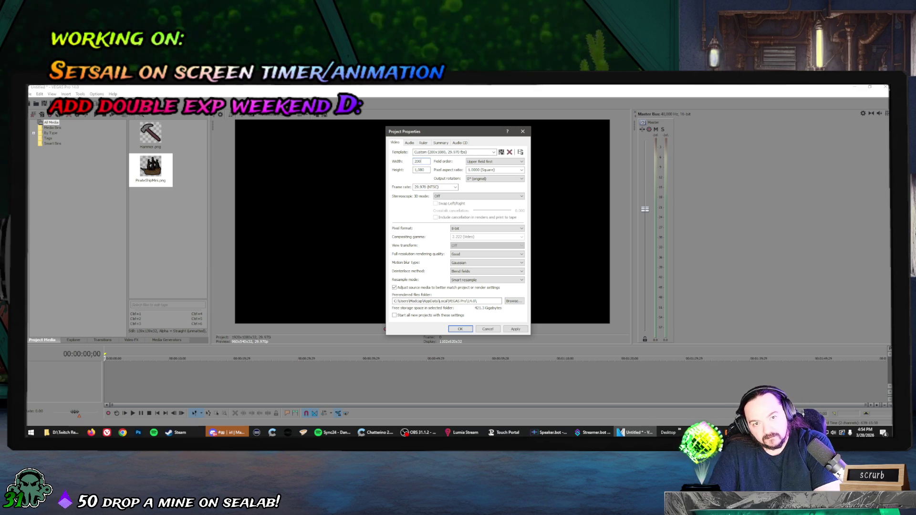
drag(430, 170, 408, 173)
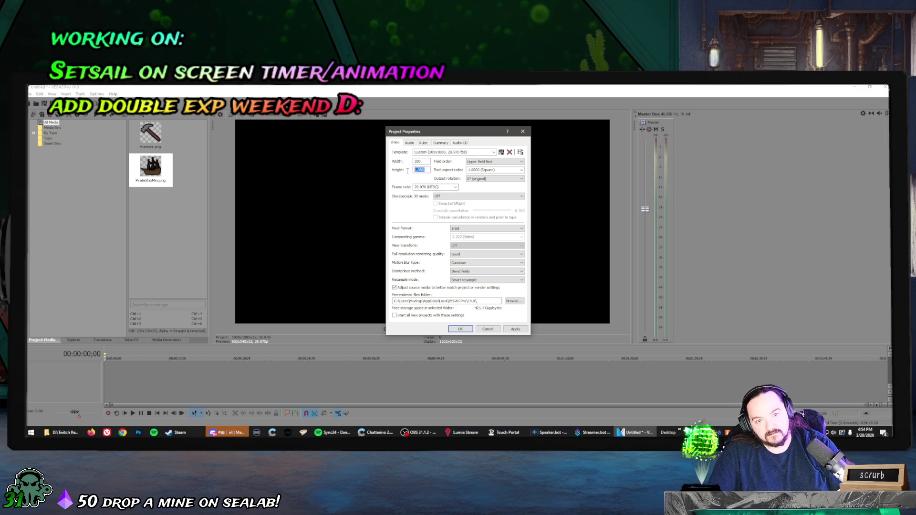
text(200)
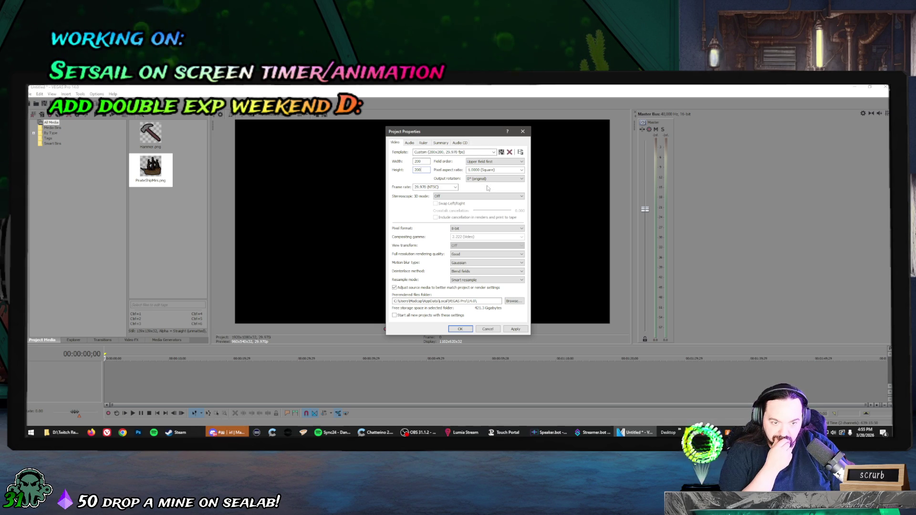
click(511, 329)
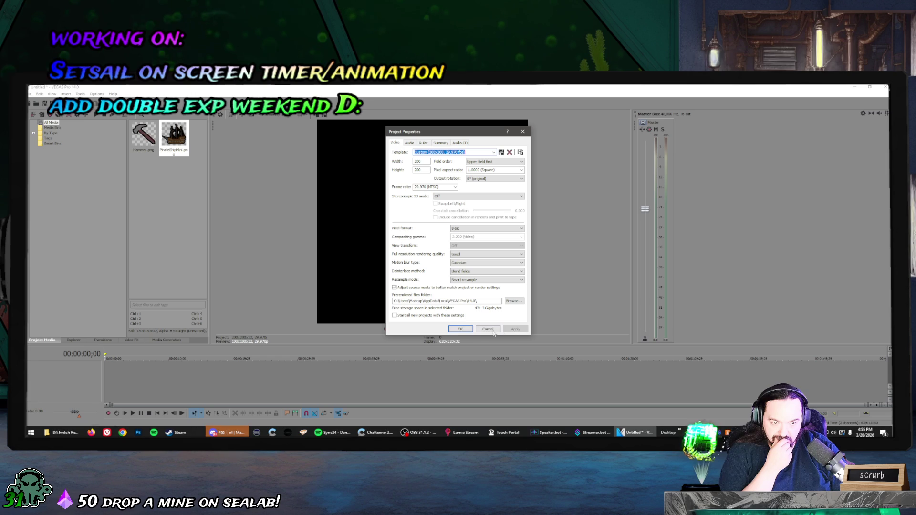
click(460, 329)
Place Hammer.png from the project media onto a video track.
drag(173, 137, 355, 241)
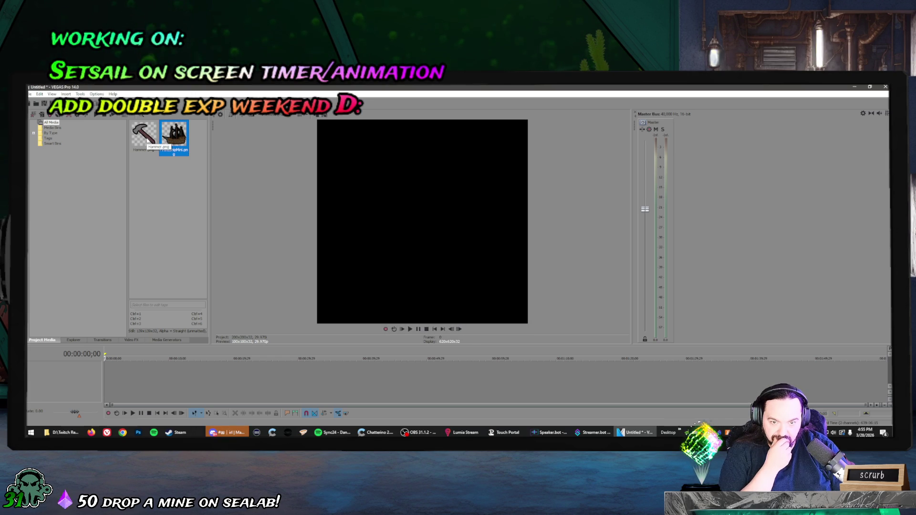
click(143, 136)
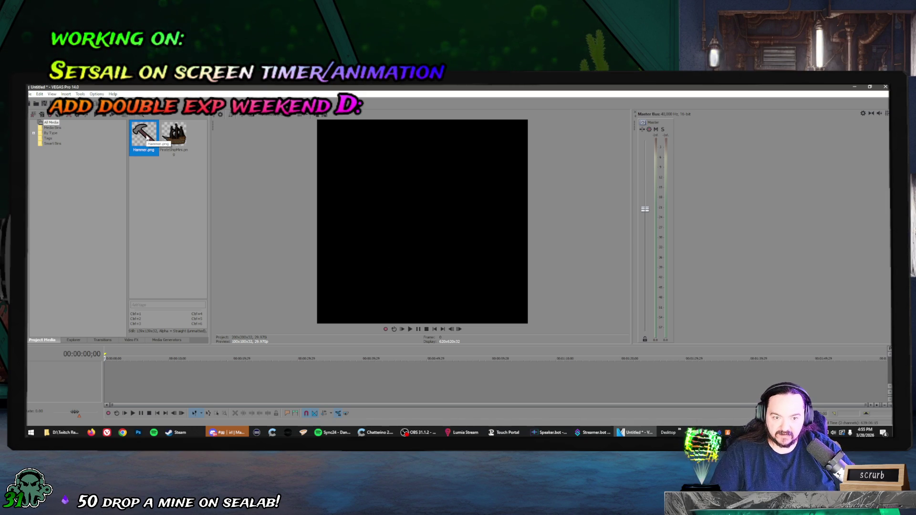
mouse_move(147, 140)
mouse_down()
mouse_move(167, 384)
mouse_move(108, 376)
mouse_up()
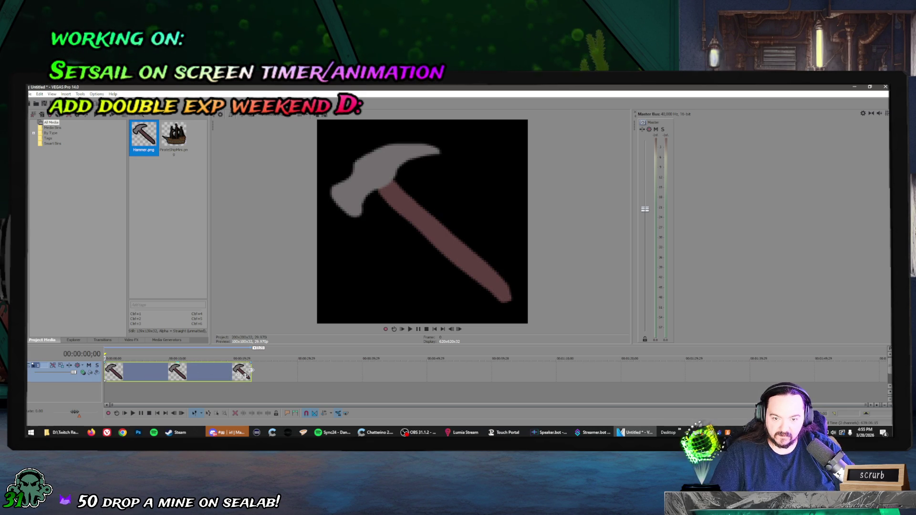
Zoom the timeline and drag the hammer event's right edge until it runs longer.
scroll(211, 378, up, 2)
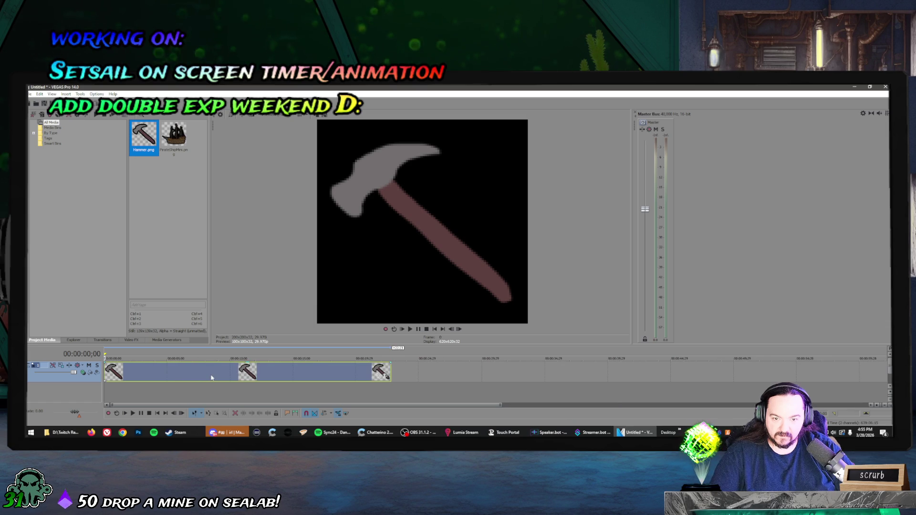
scroll(211, 378, up, 1)
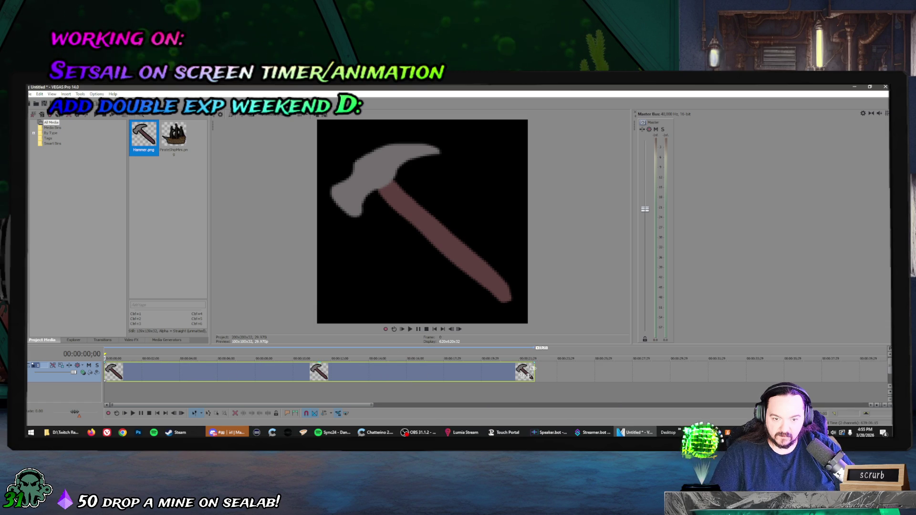
drag(532, 368, 705, 381)
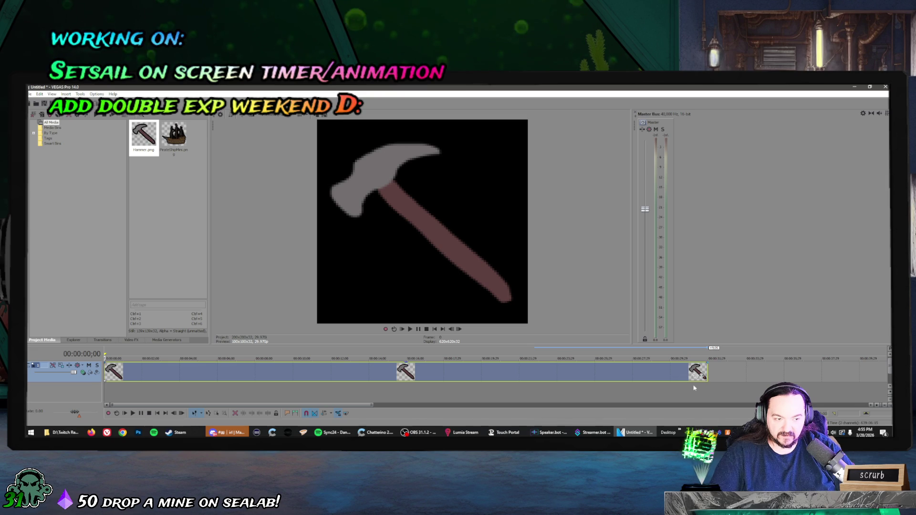
scroll(612, 389, down, 1)
scroll(612, 388, down, 1)
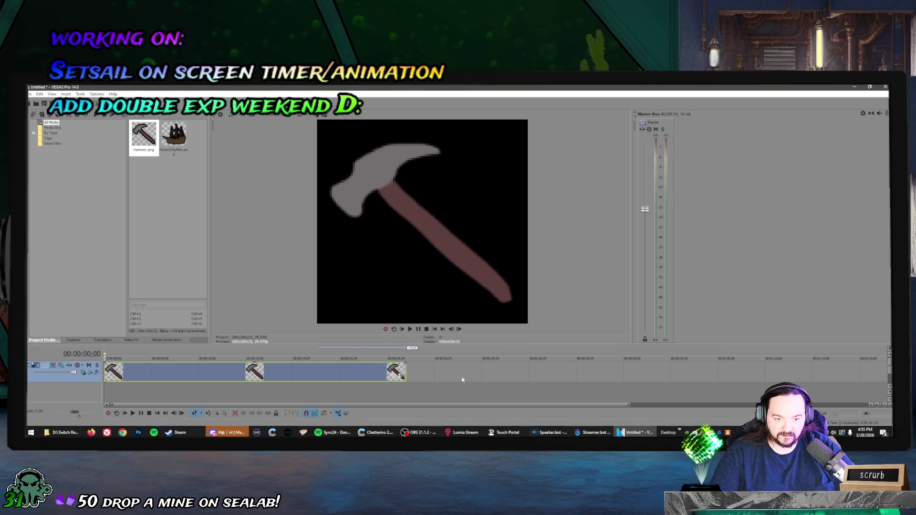
scroll(462, 380, up, 1)
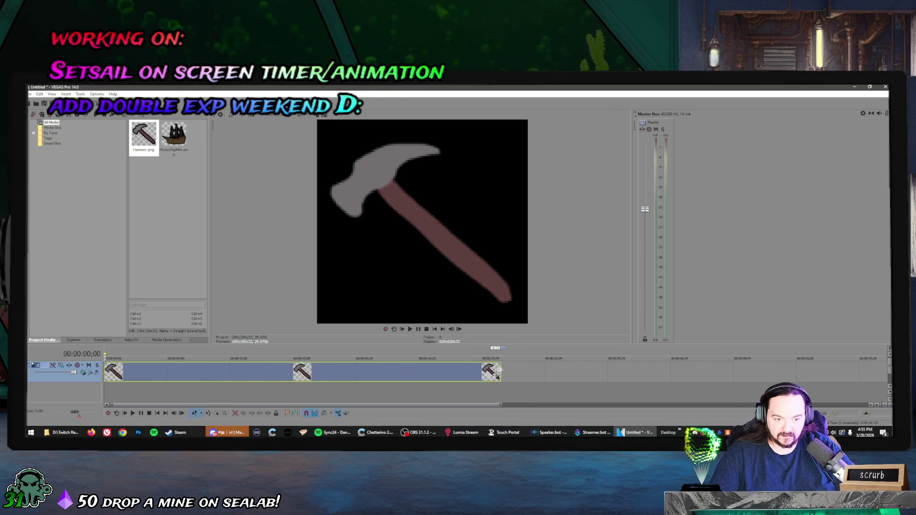
drag(498, 370, 485, 370)
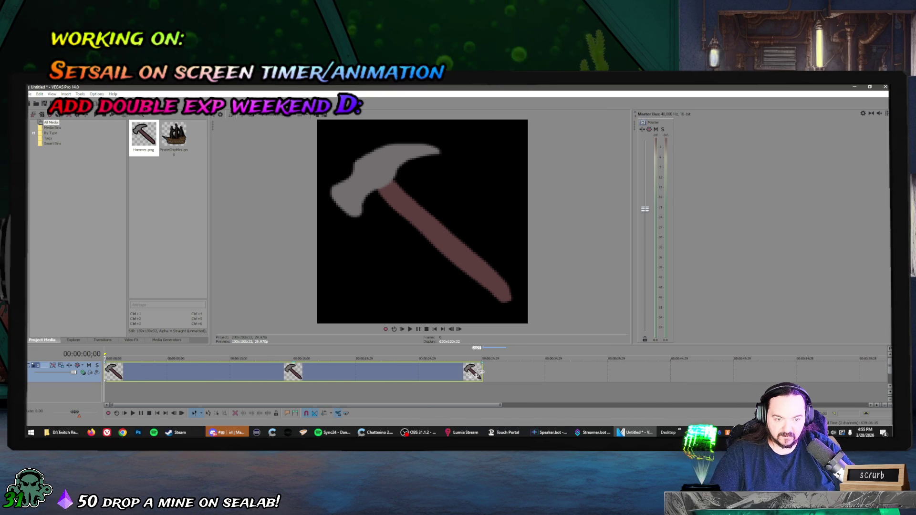
scroll(481, 372, up, 1)
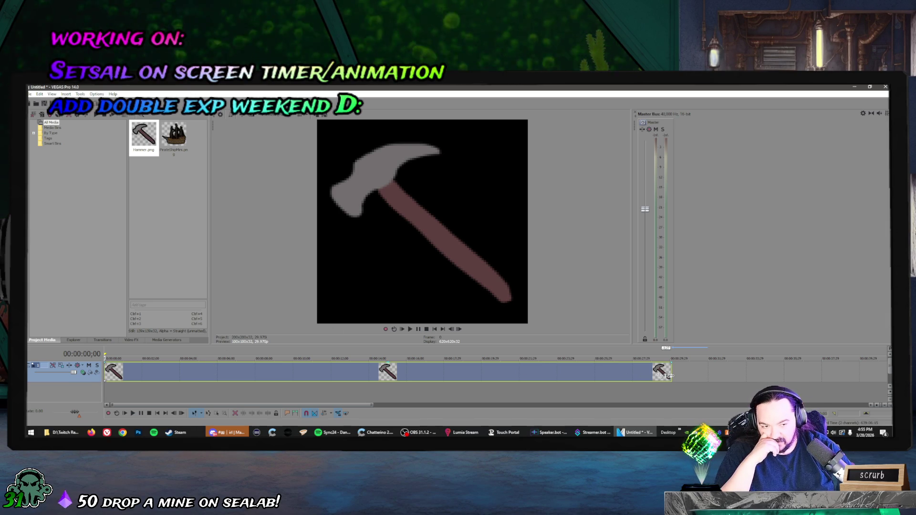
drag(671, 371, 131, 377)
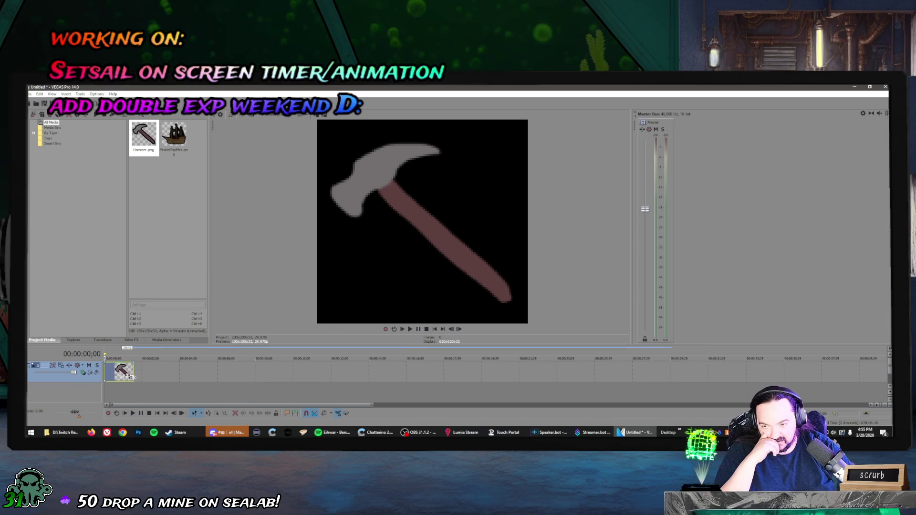
scroll(187, 377, up, 4)
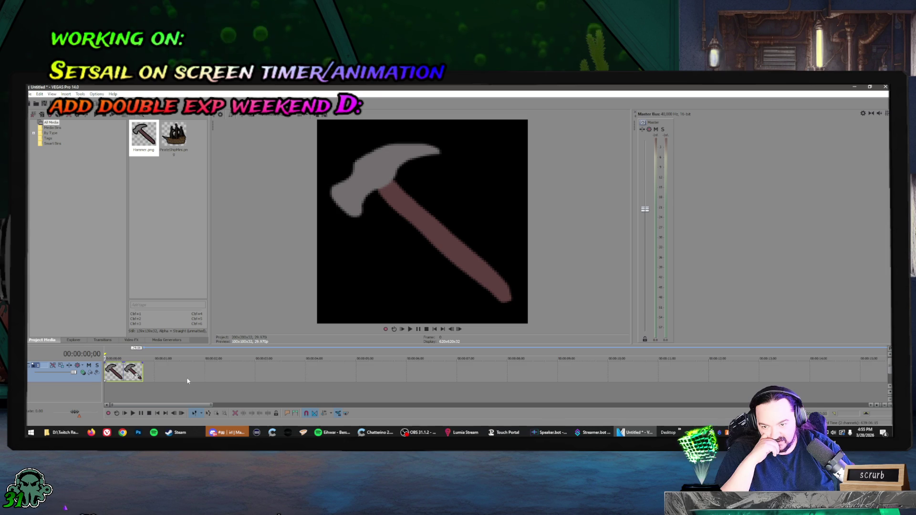
scroll(224, 381, up, 4)
scroll(239, 384, up, 2)
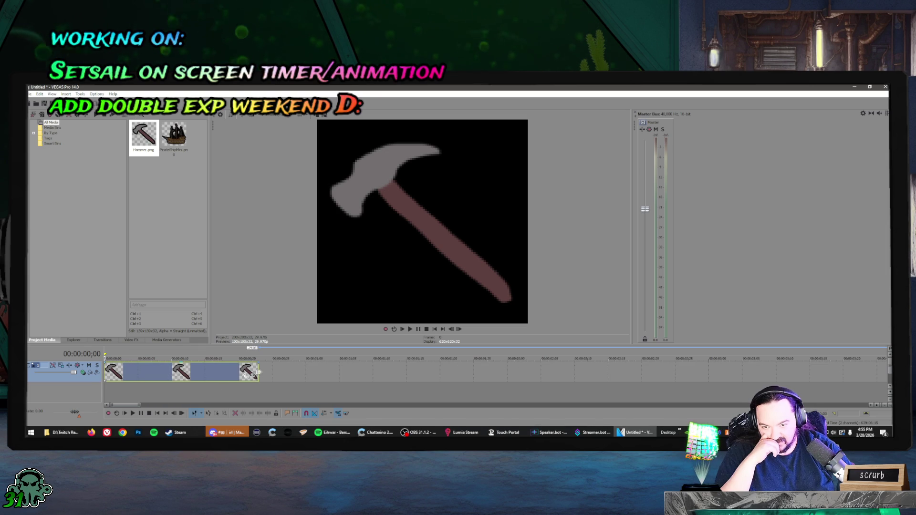
drag(252, 376, 370, 375)
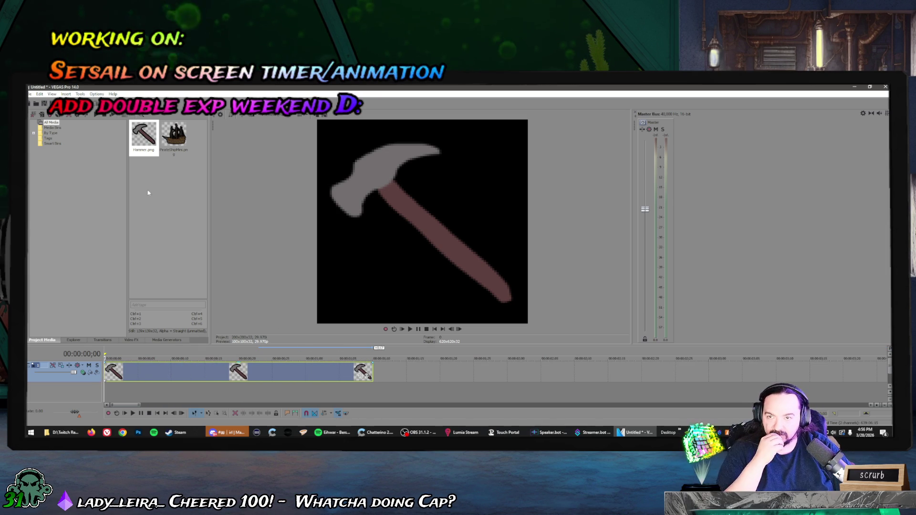
In Track Motion, shrink the hammer and rotate it upright at the start keyframe.
right_click(394, 210)
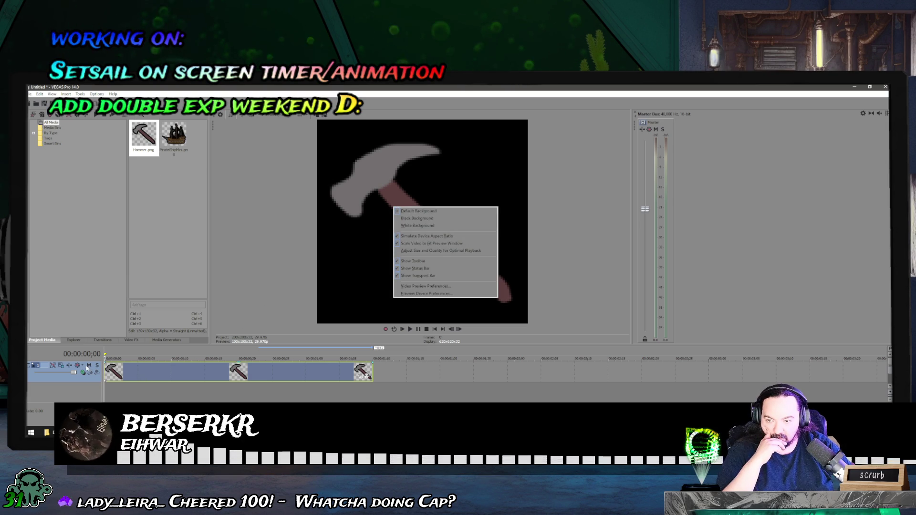
click(53, 365)
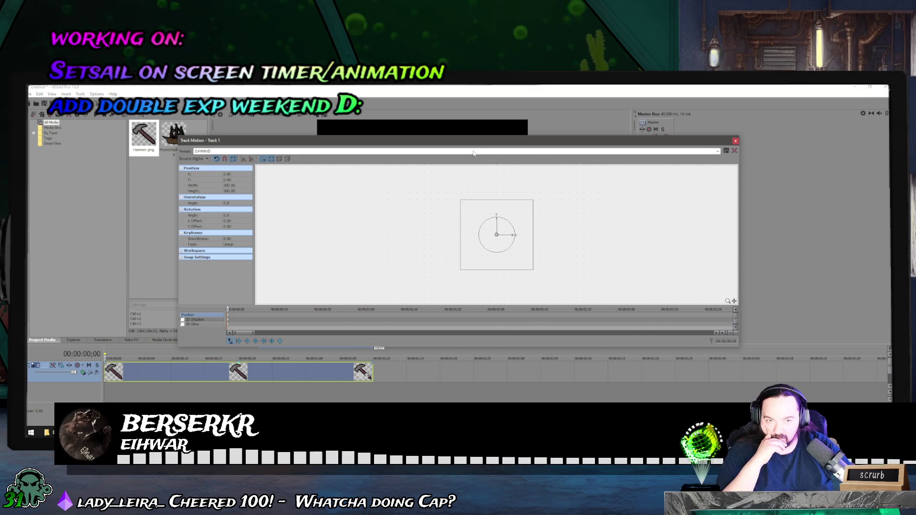
drag(474, 141, 542, 252)
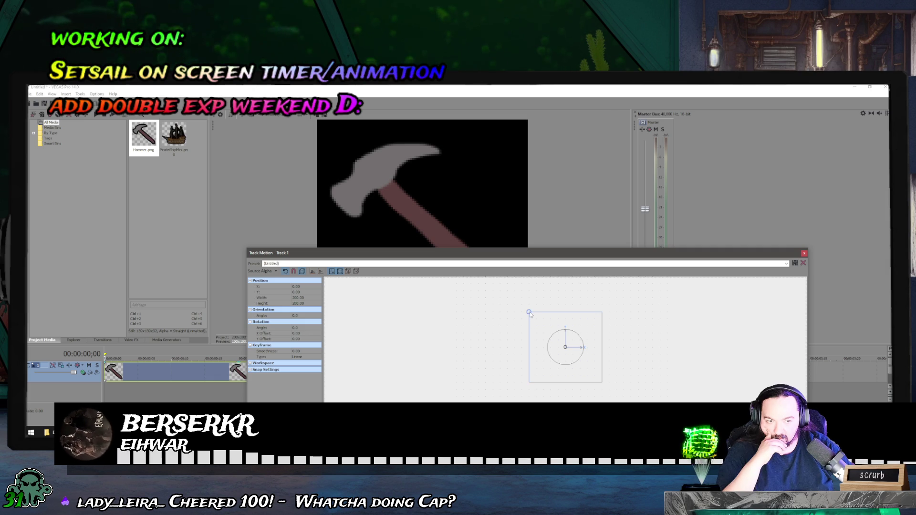
drag(530, 313, 535, 319)
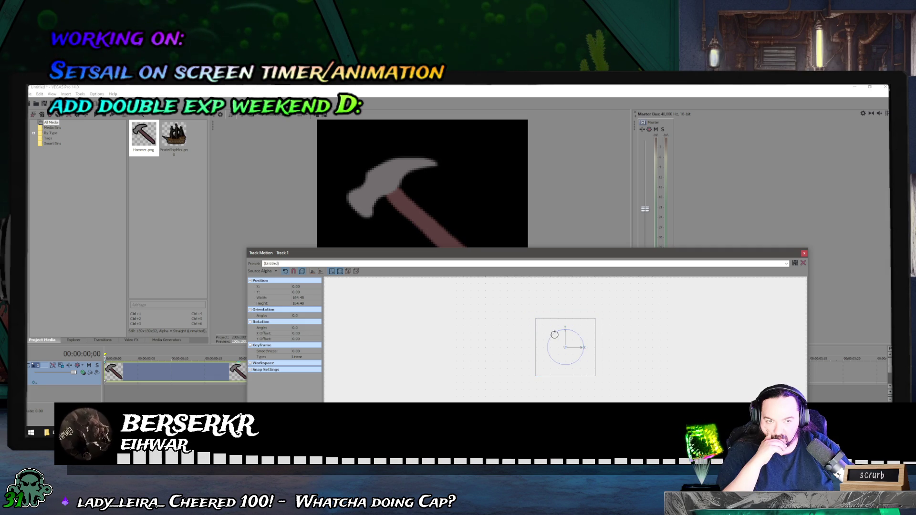
mouse_move(555, 335)
mouse_down()
mouse_move(567, 331)
mouse_move(569, 344)
mouse_up()
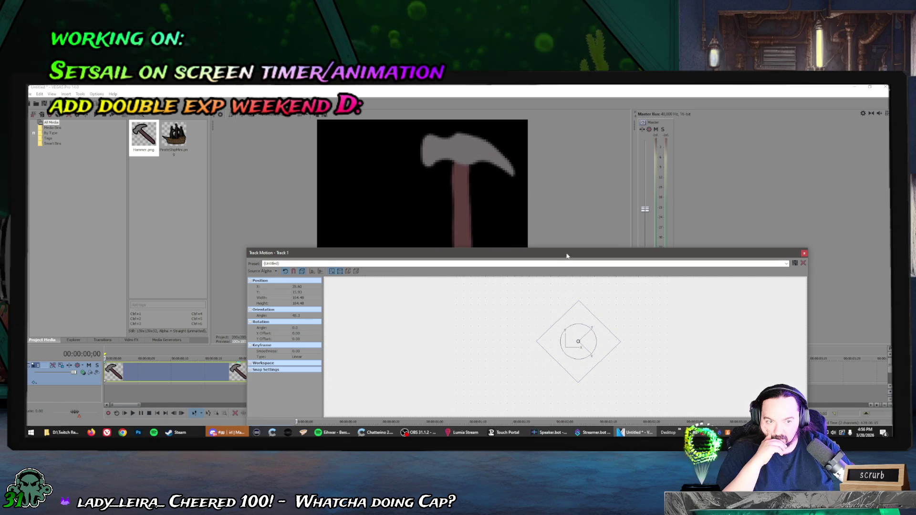
drag(567, 256, 600, 168)
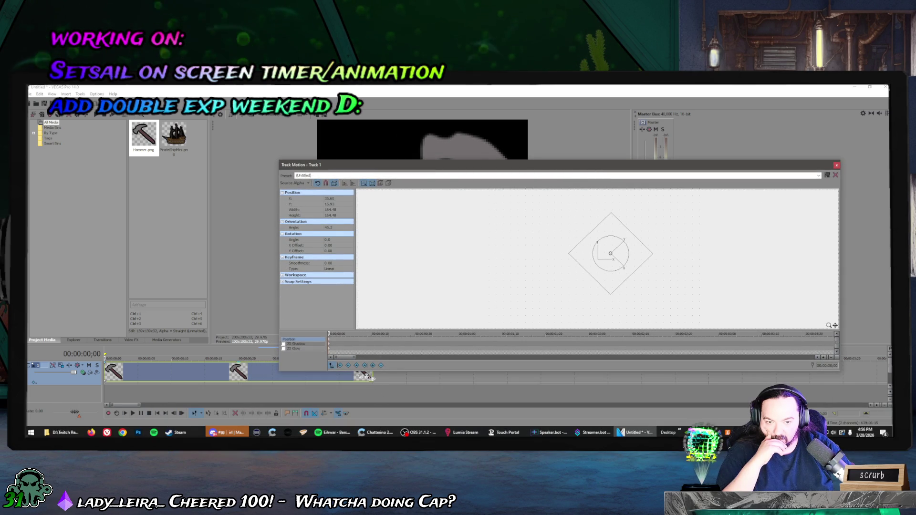
At 00:00:01;05, tip the hammer sideways and move it lower in the frame.
click(342, 379)
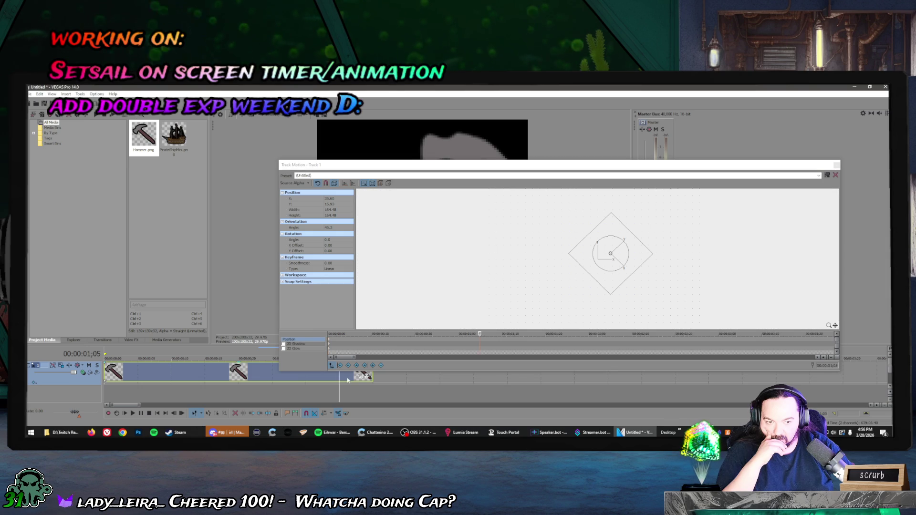
click(481, 343)
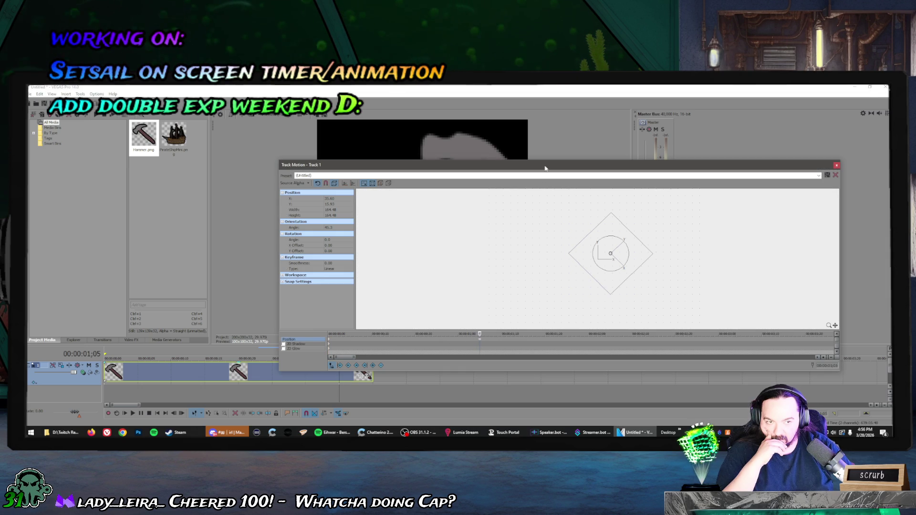
drag(545, 168, 520, 236)
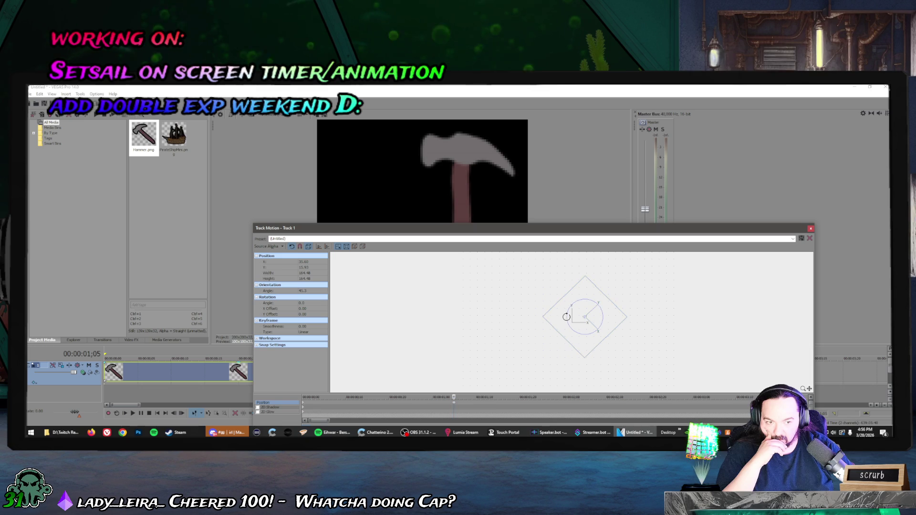
drag(548, 314, 579, 365)
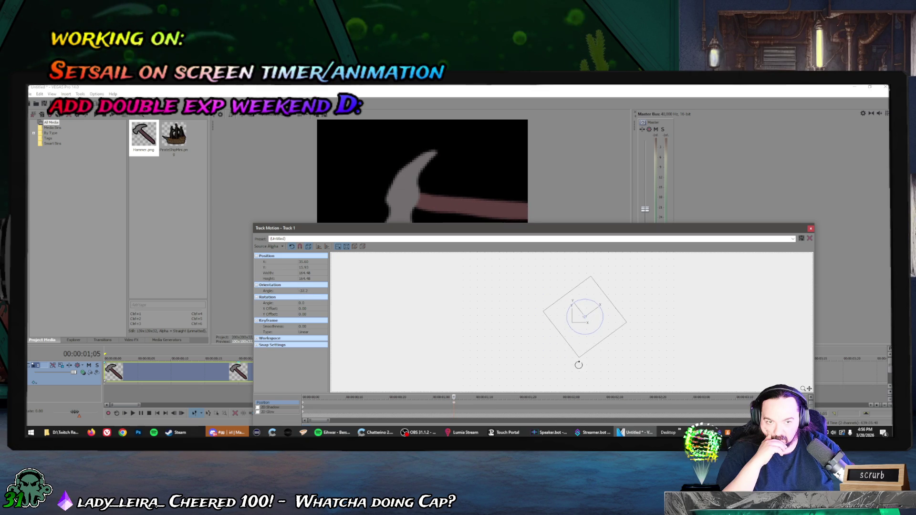
drag(547, 229, 484, 267)
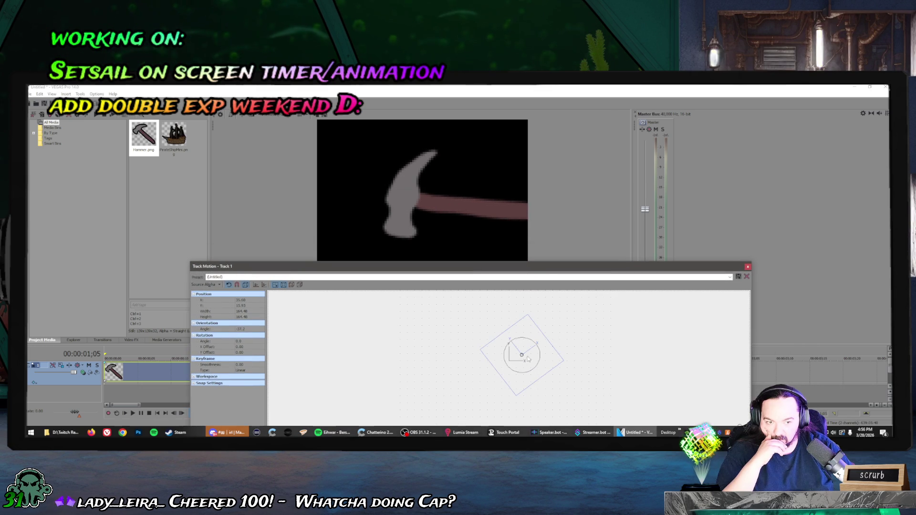
drag(525, 351, 510, 357)
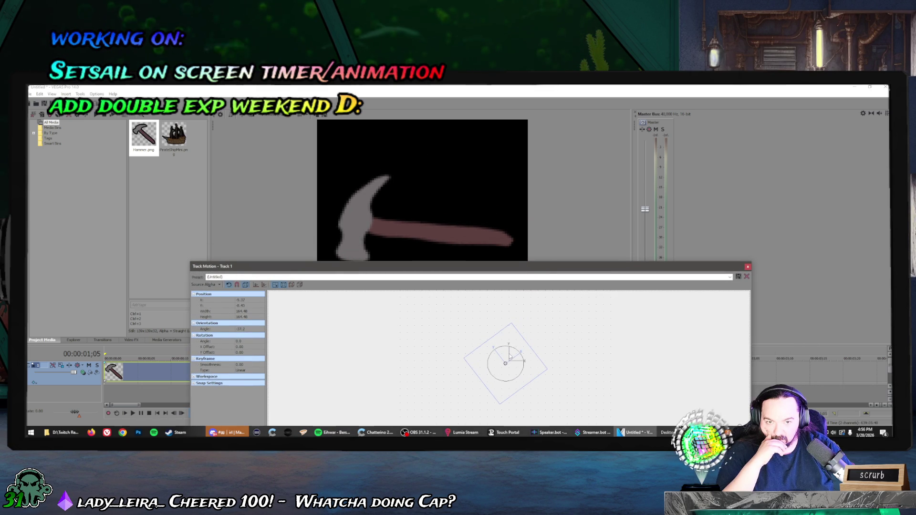
drag(506, 270, 498, 302)
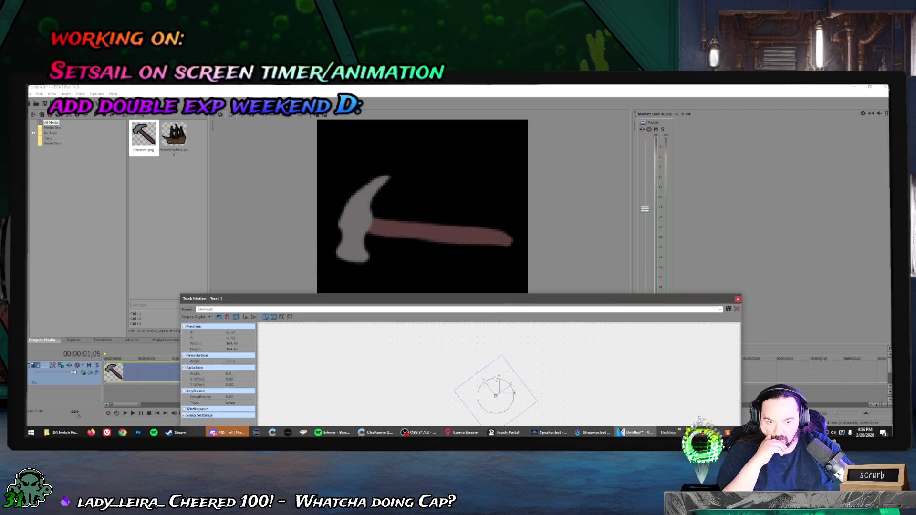
drag(494, 373, 494, 382)
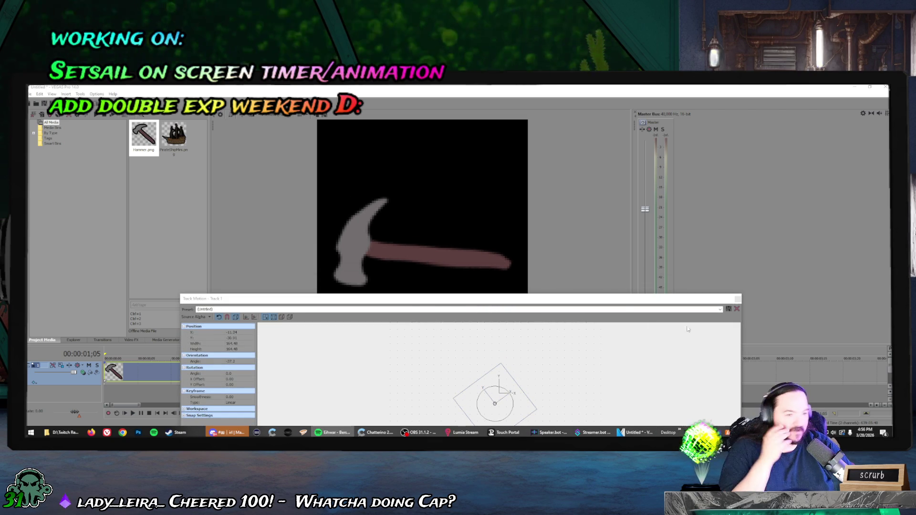
mouse_move(611, 298)
mouse_down()
mouse_move(616, 285)
mouse_move(683, 246)
mouse_up()
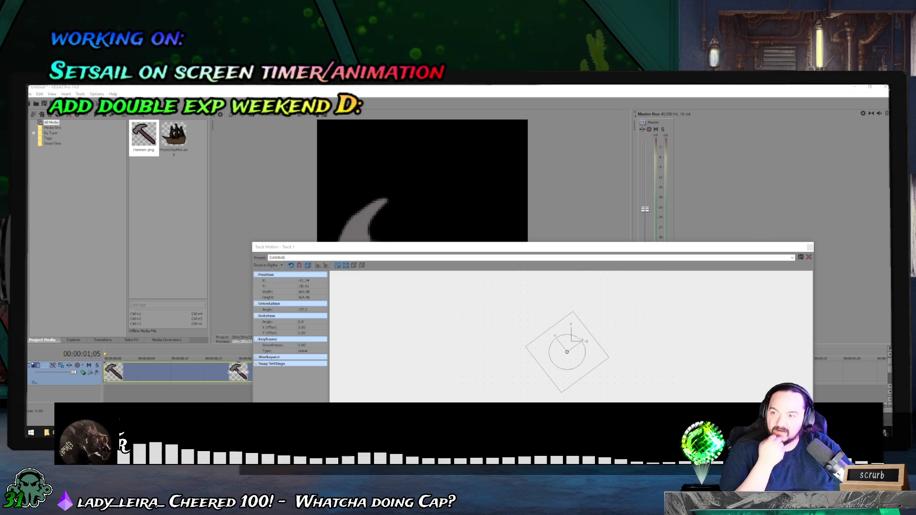
click(493, 253)
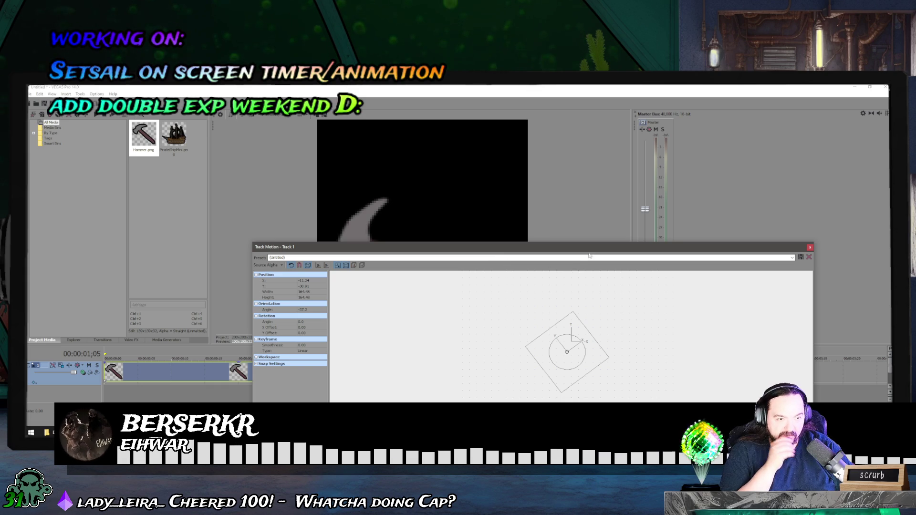
mouse_move(585, 249)
mouse_down()
mouse_move(815, 247)
mouse_move(615, 174)
mouse_move(618, 166)
mouse_up()
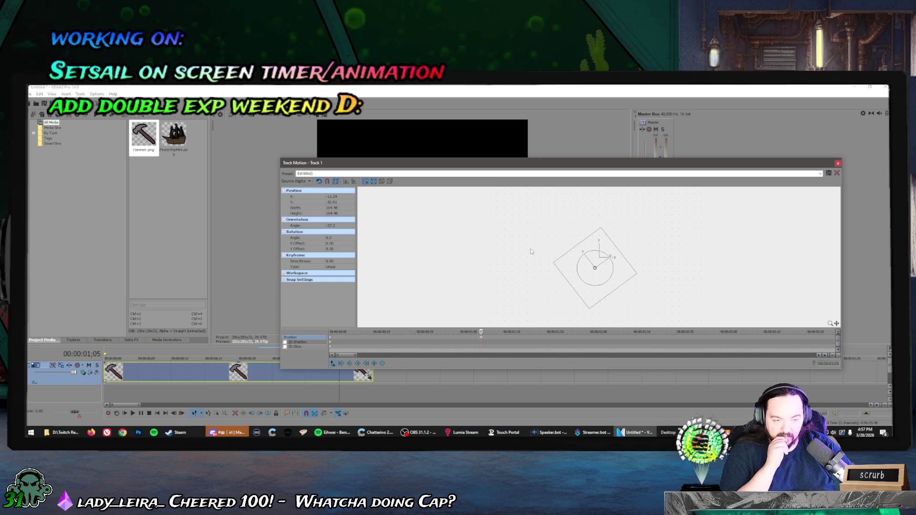
Lengthen the hammer clip slightly and raise the hammer at 00:00:01;08.
click(354, 376)
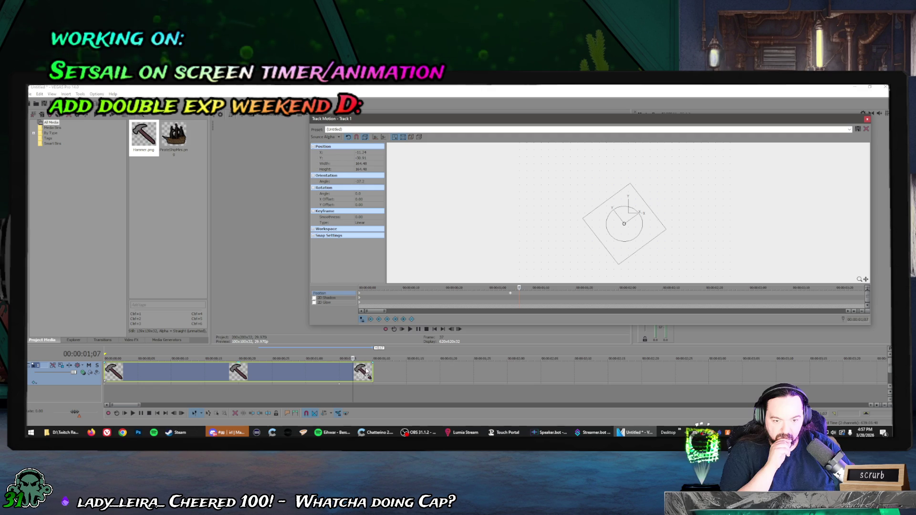
drag(366, 375, 373, 375)
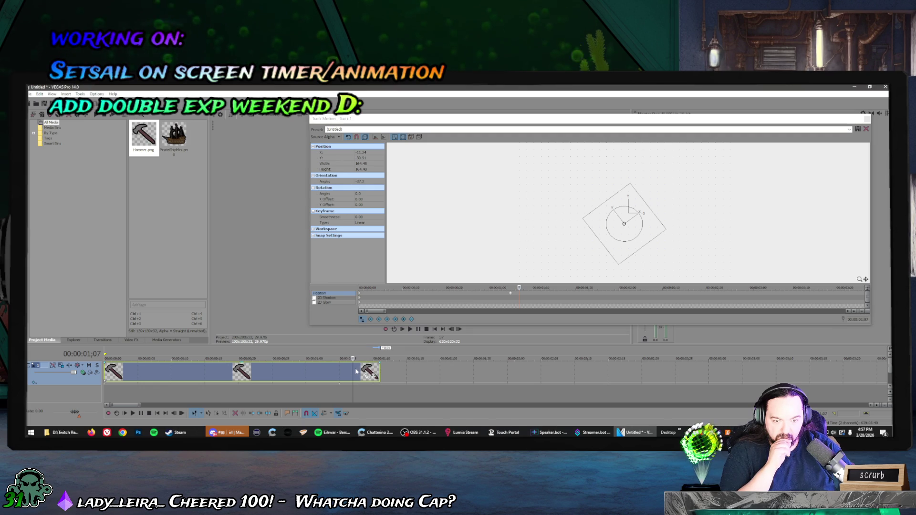
click(359, 371)
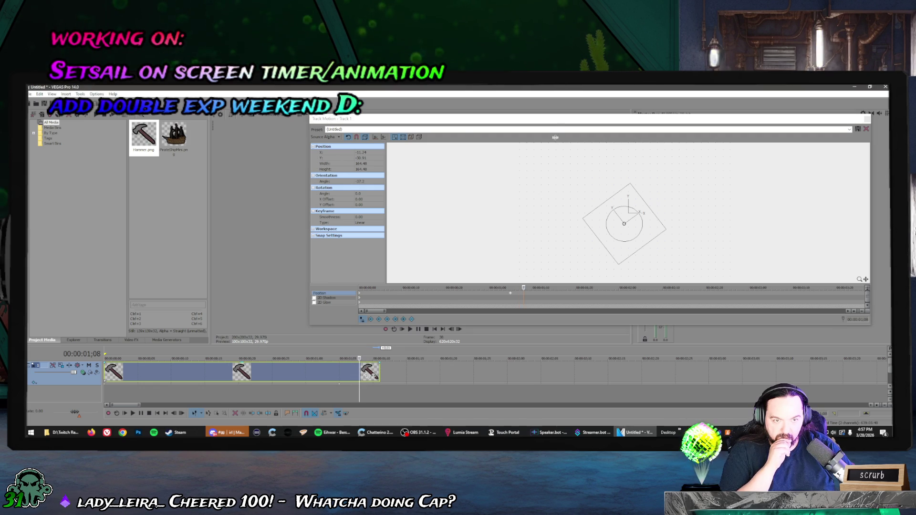
drag(556, 122, 434, 281)
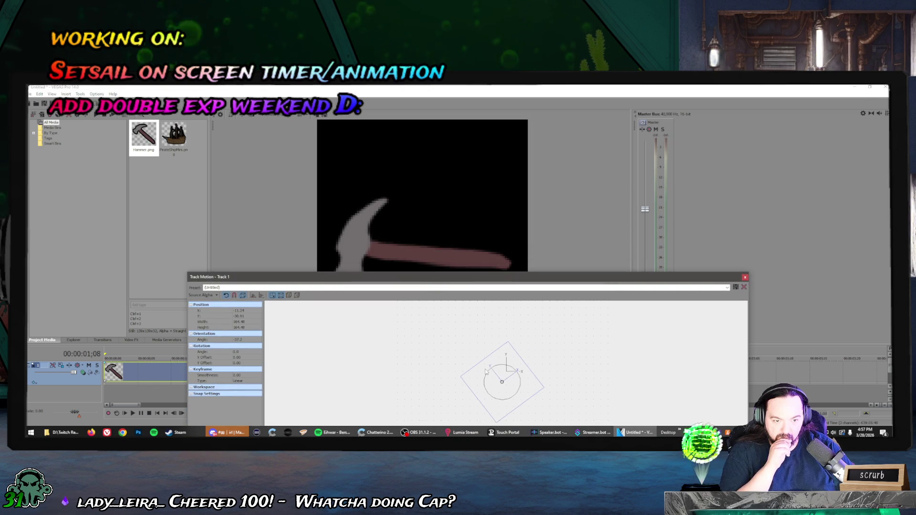
drag(484, 374, 484, 369)
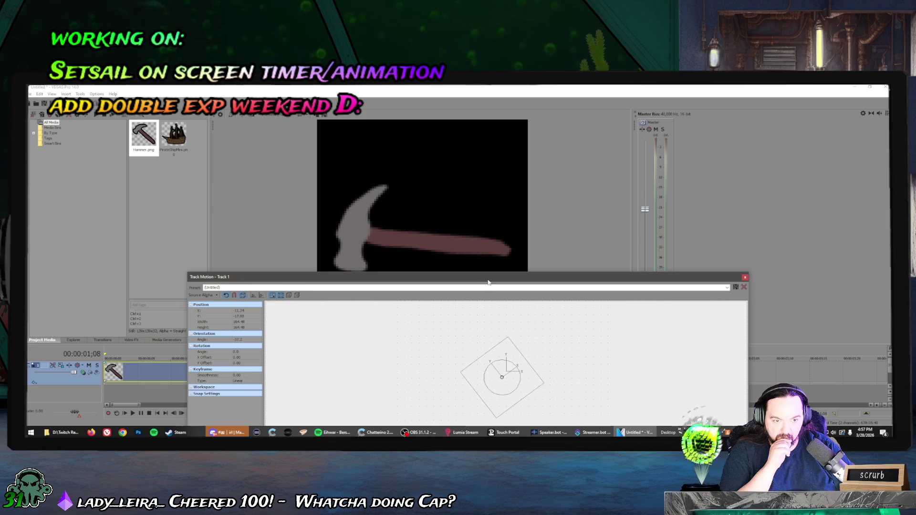
drag(488, 282, 578, 144)
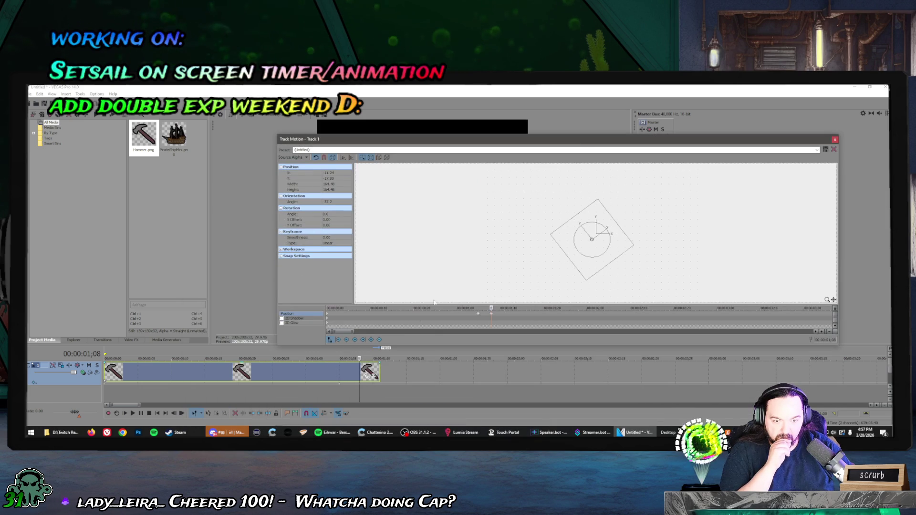
Copy the 01;05 keyframe and paste it at 00:00:01;11.
click(339, 388)
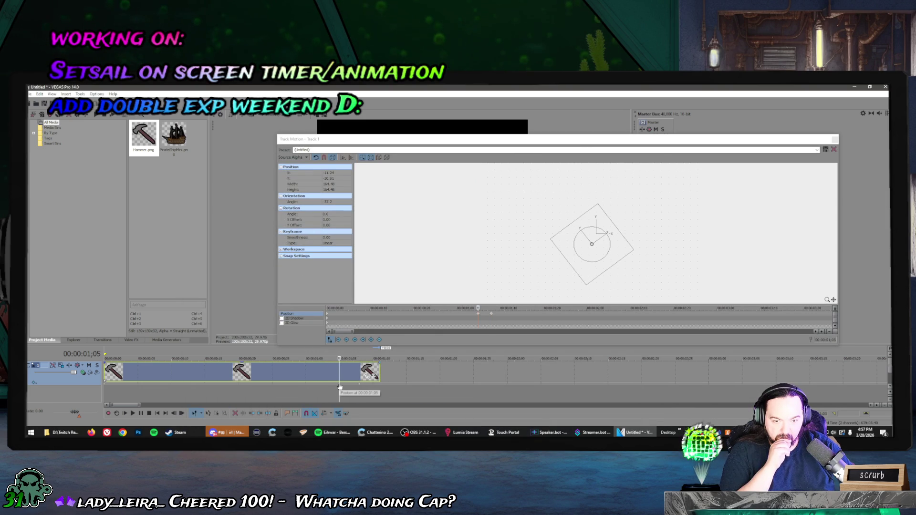
right_click(479, 316)
click(488, 326)
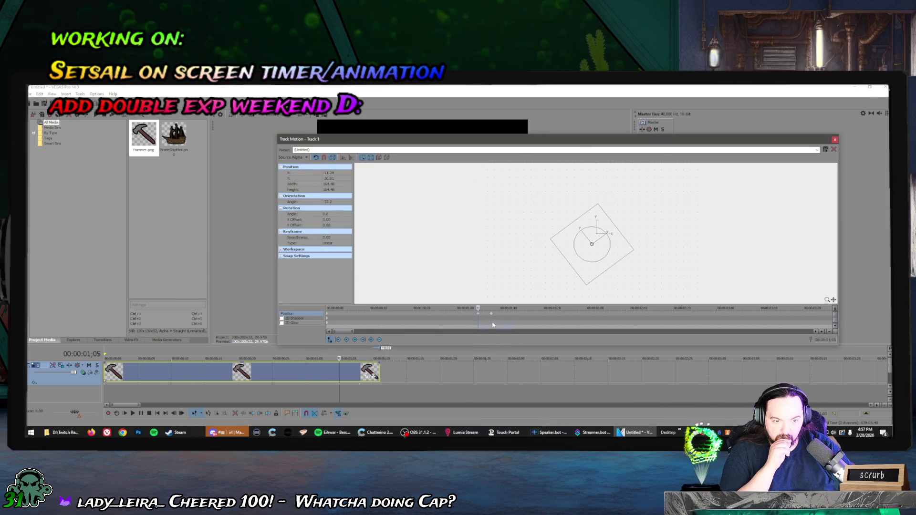
right_click(505, 316)
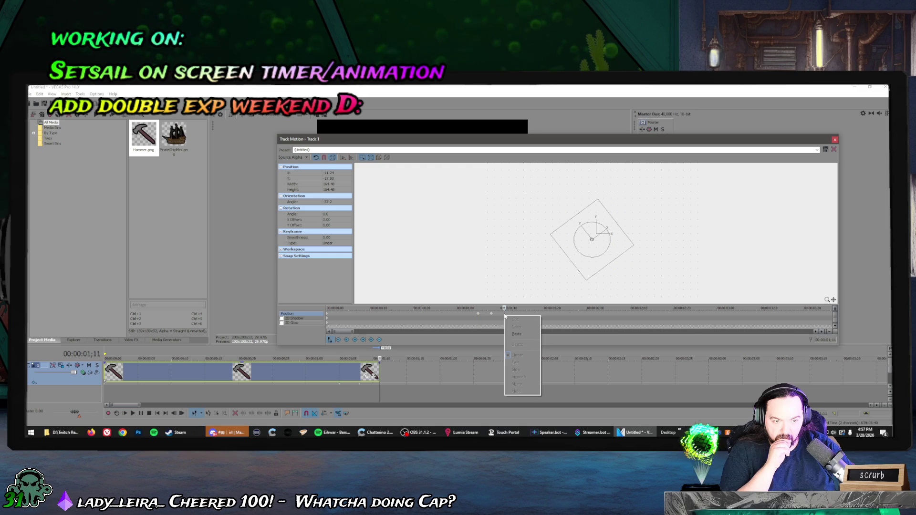
click(514, 334)
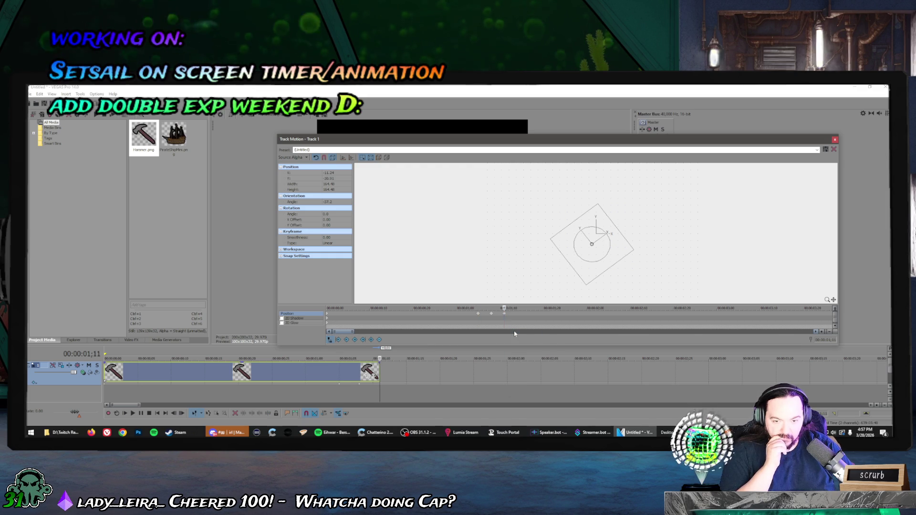